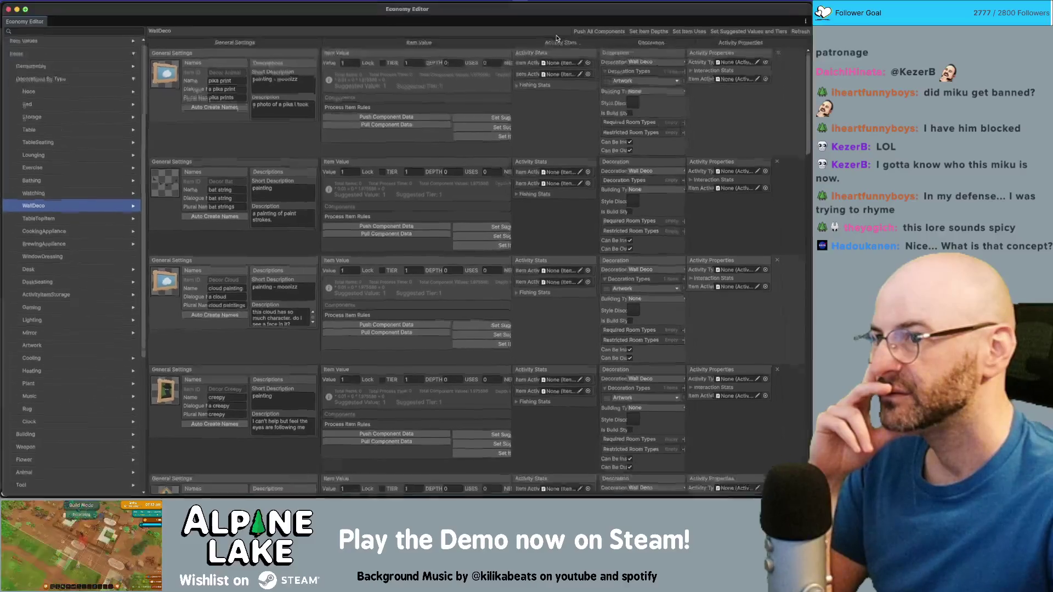
- Narrow the category sidebar, widen the Item Value column and narrow the General Settings column
left_click_drag(142, 44, 81, 44)
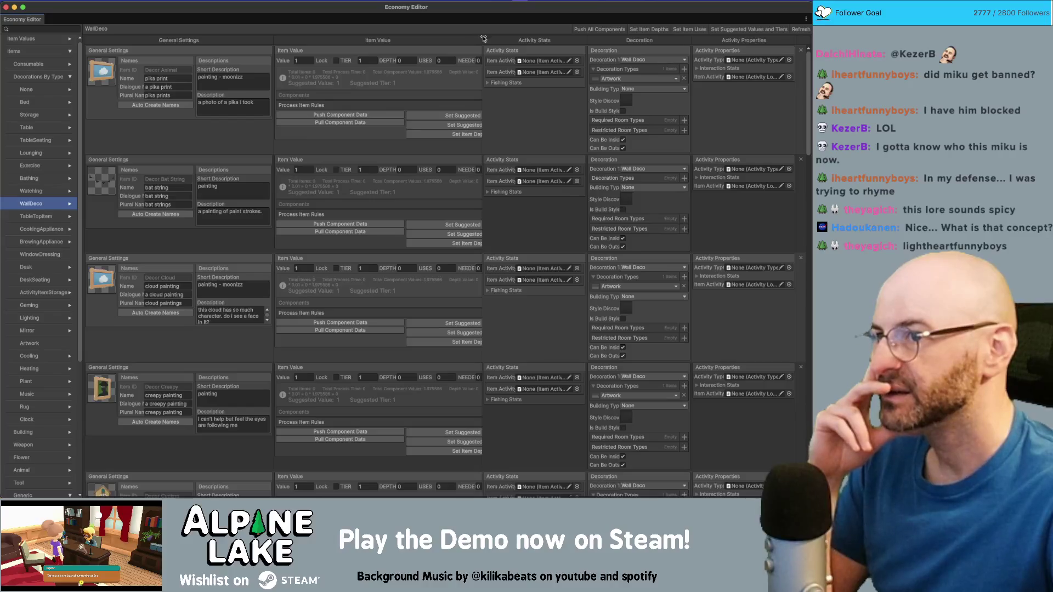
left_click_drag(483, 40, 548, 39)
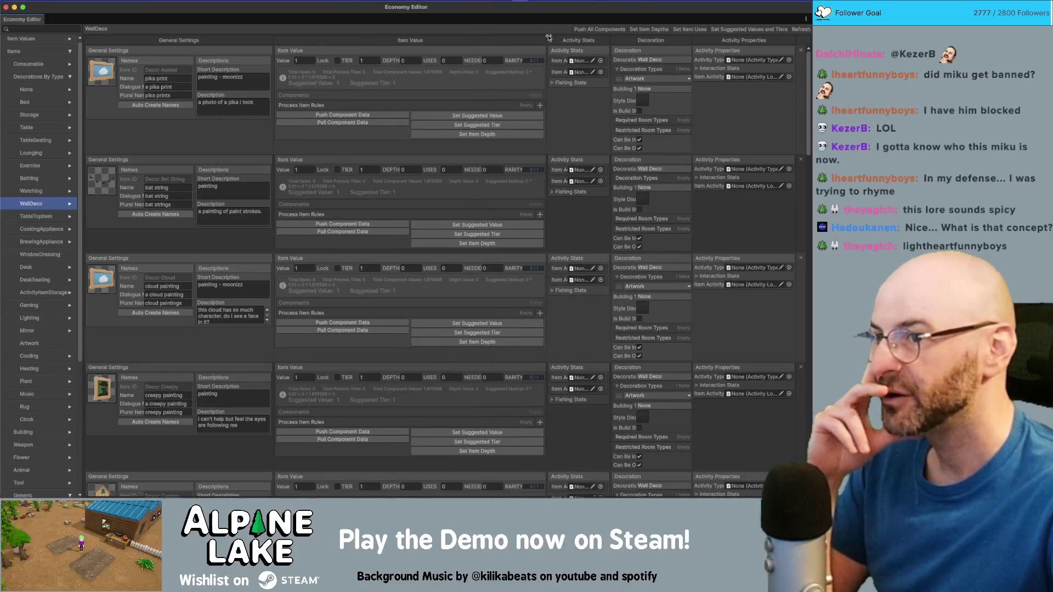
left_click_drag(274, 42, 233, 41)
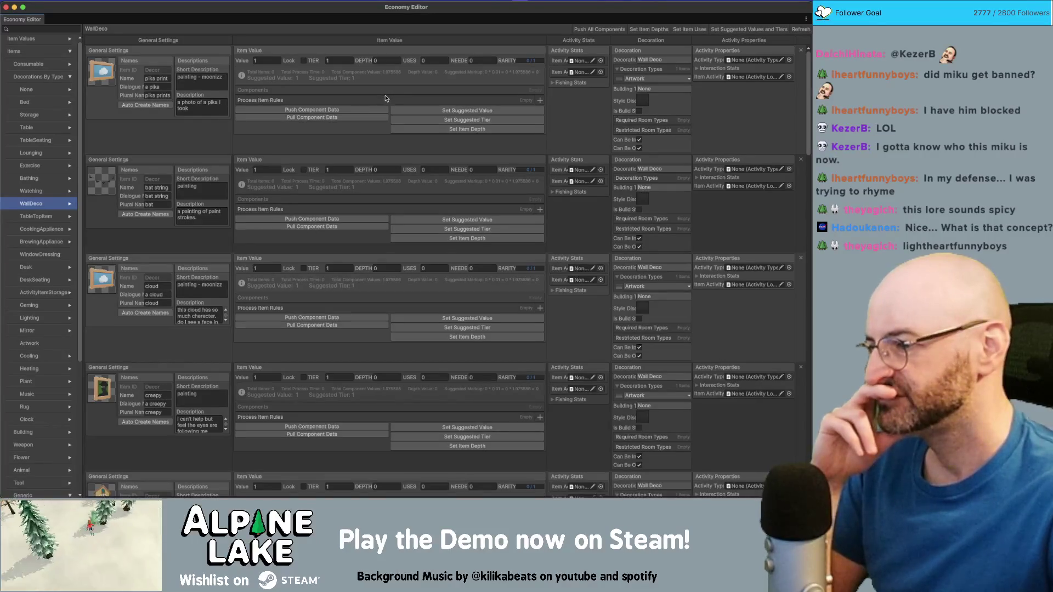
scroll(363, 195, "down", 5)
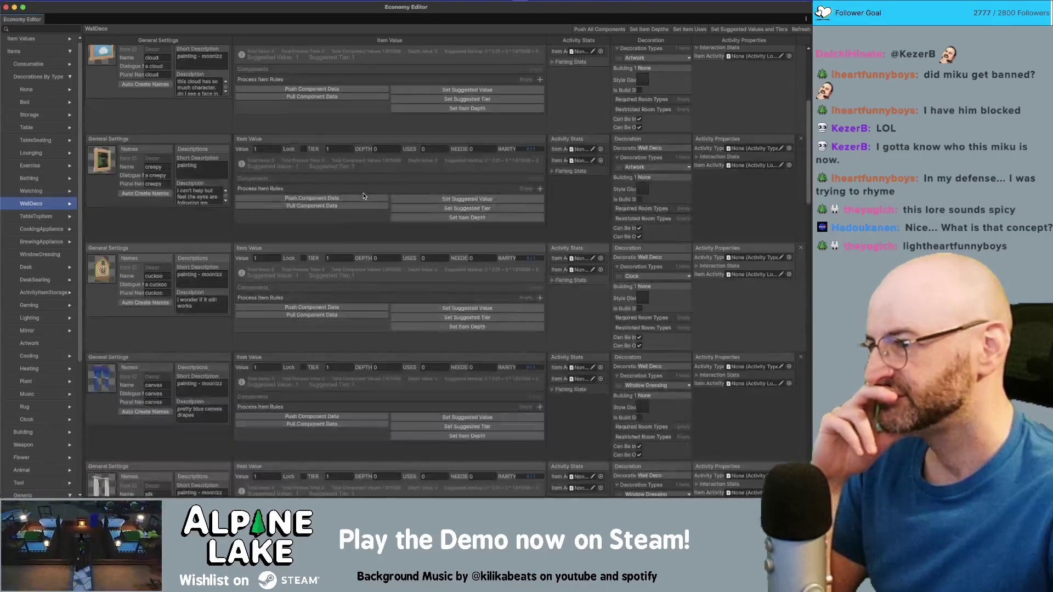
scroll(362, 196, "down", 4)
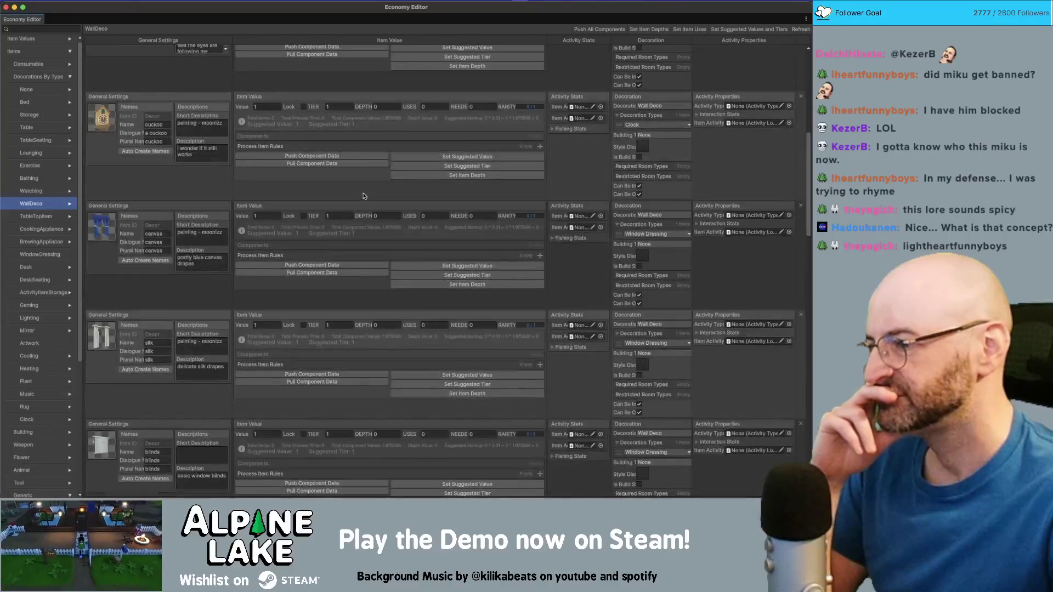
scroll(363, 194, "up", 5)
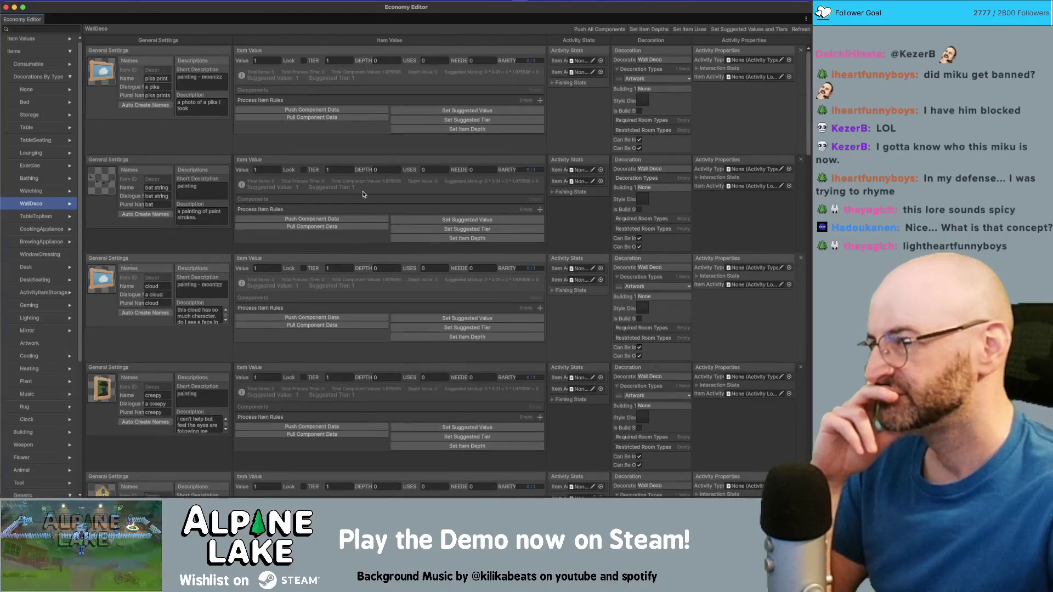
scroll(362, 193, "down", 8)
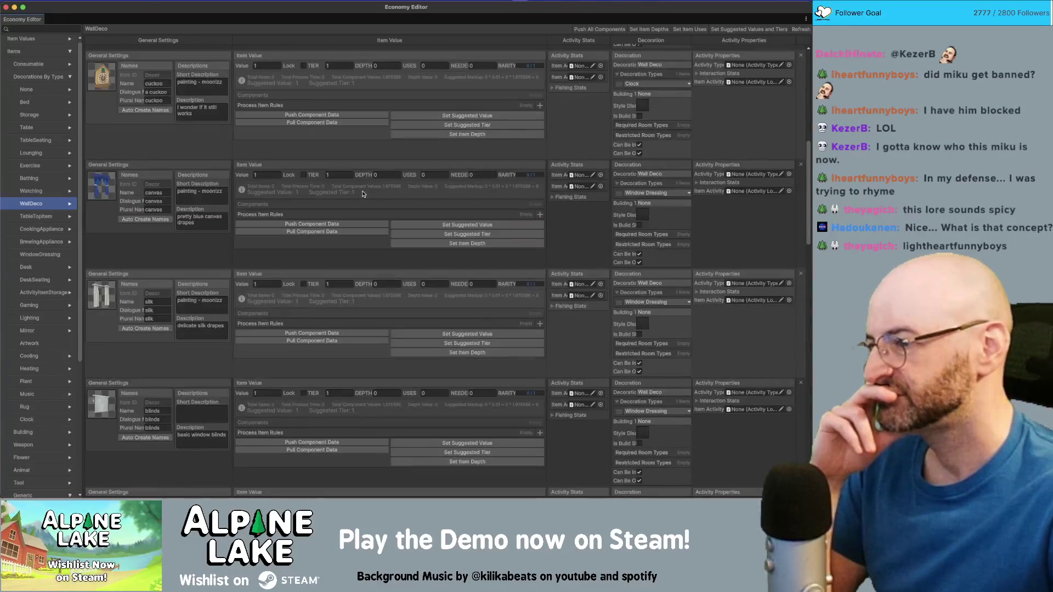
scroll(362, 194, "down", 2)
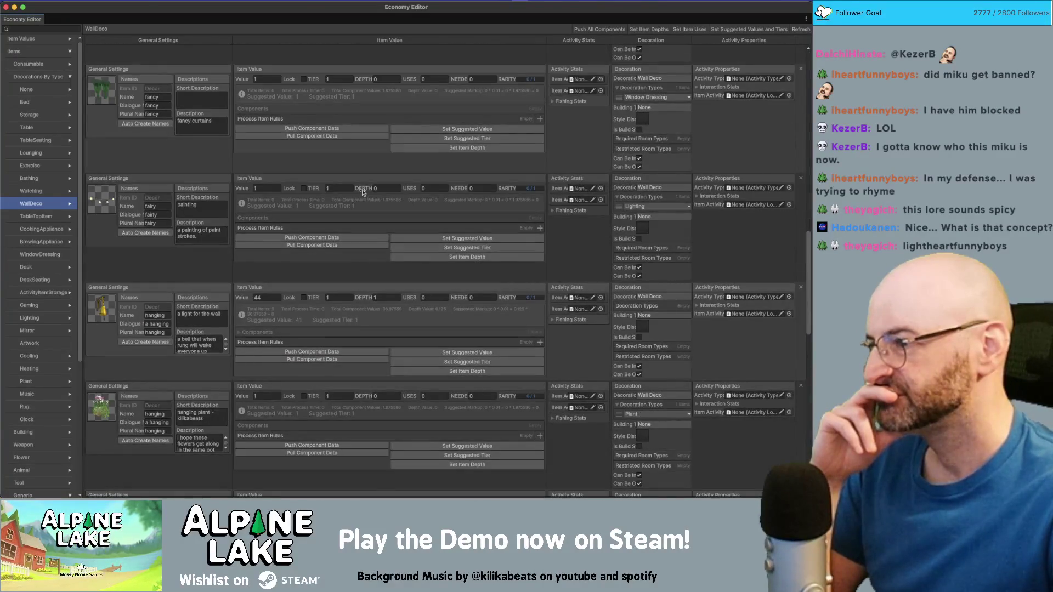
scroll(362, 192, "up", 8)
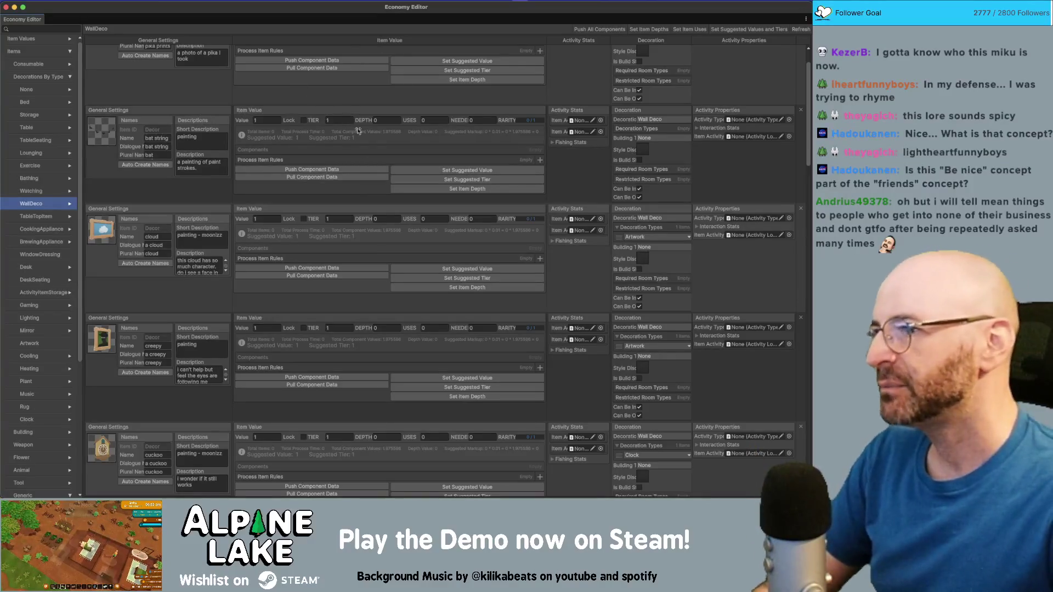
- Restore the full-screen Economy Editor to a window and switch through to the Excalidraw sketch in Obsidian
double_click(302, 10)
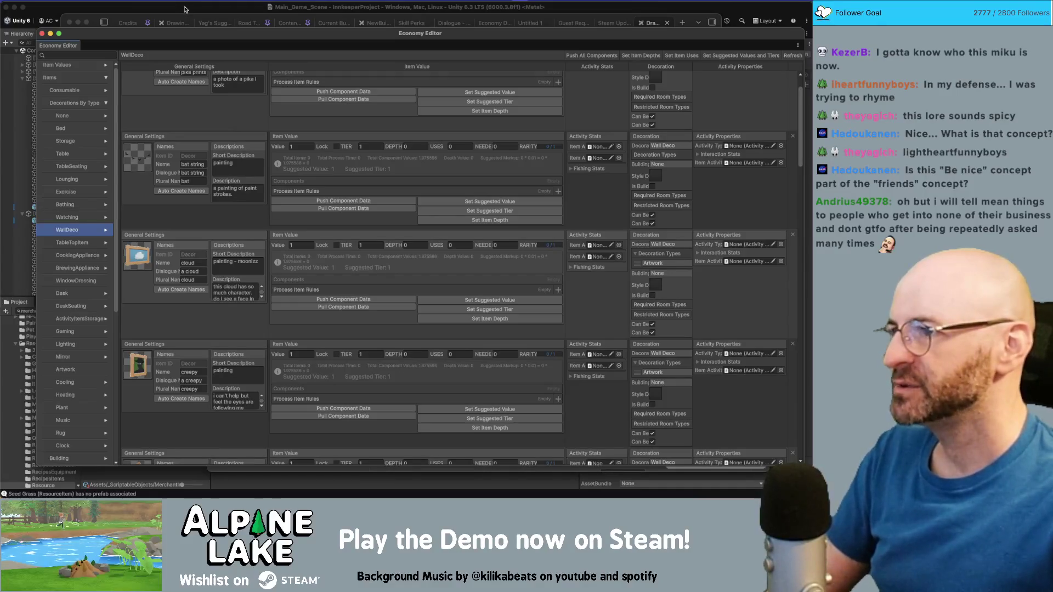
left_click(188, 9)
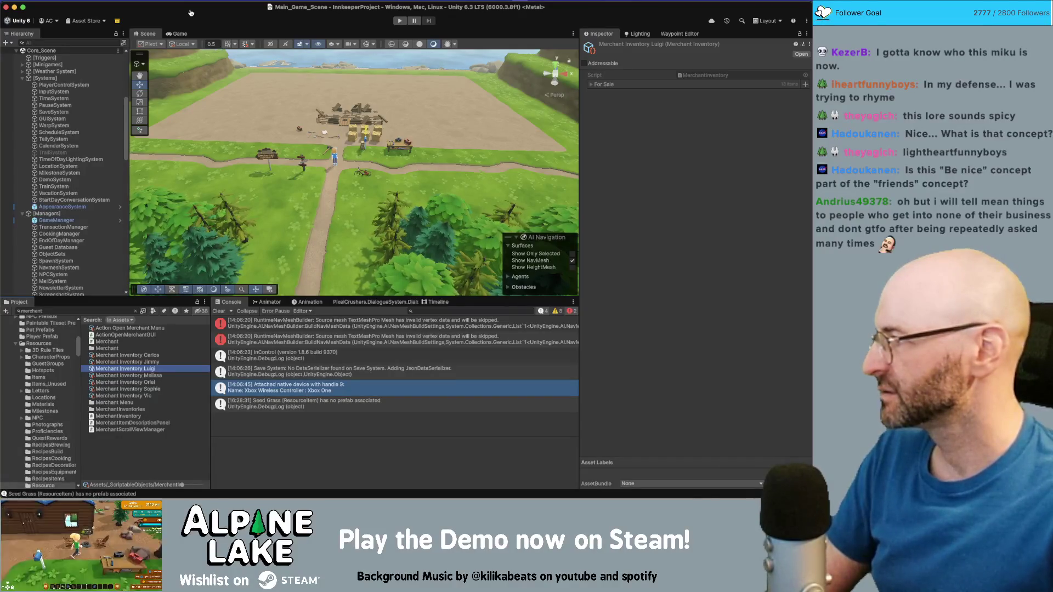
key("super+Tab")
key("super+Tab")
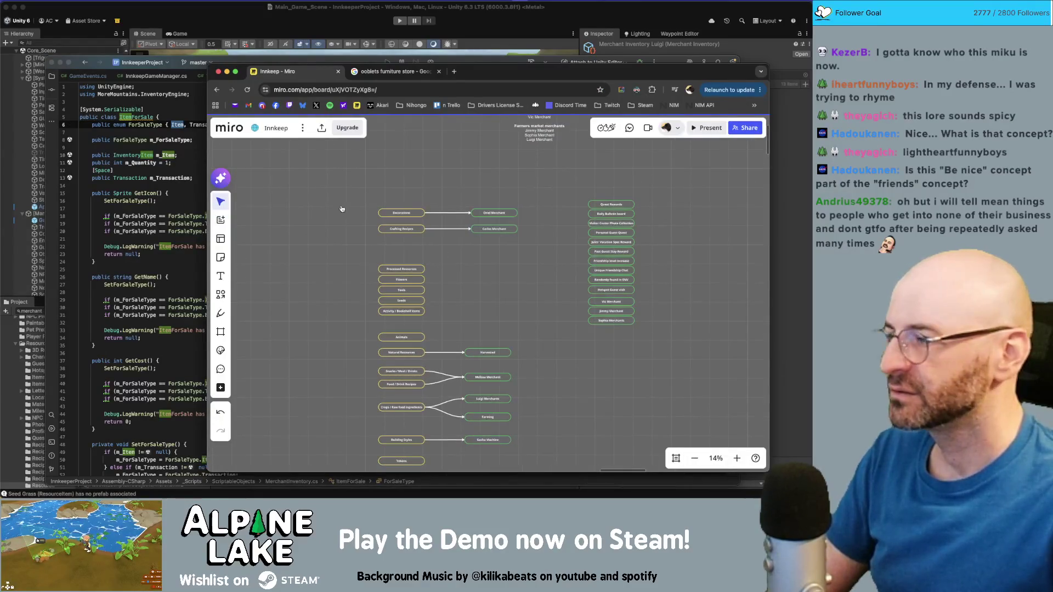
key("super+Tab")
left_click(465, 238)
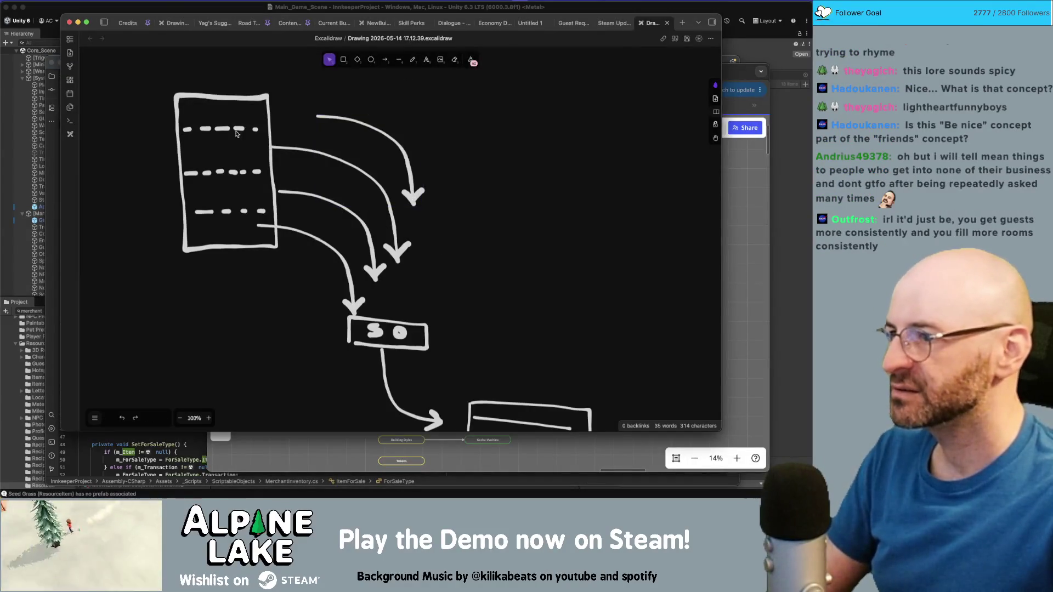
left_click_drag(169, 133, 257, 132)
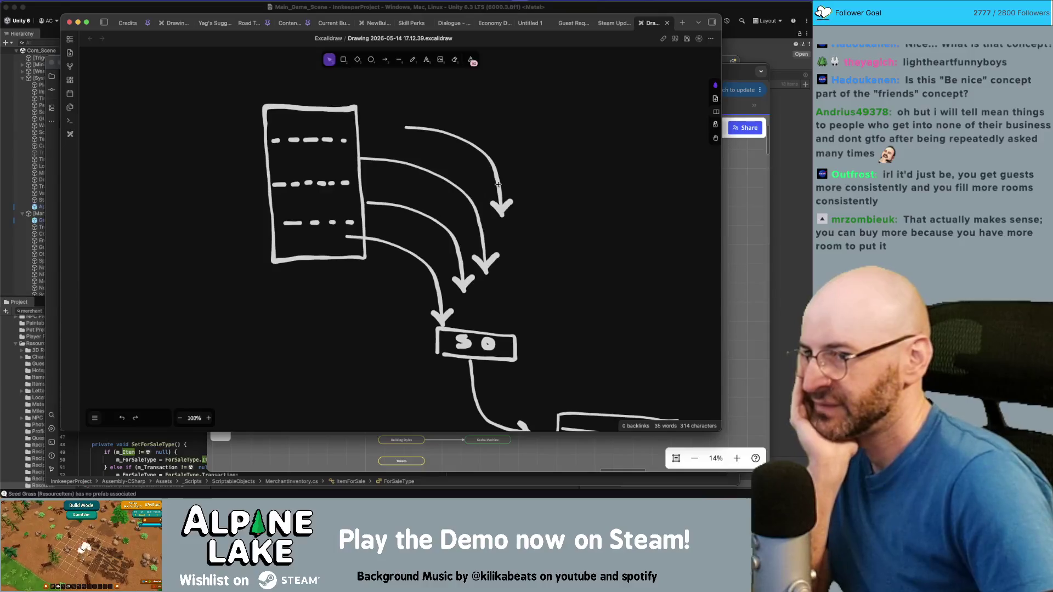
- Move the top curved arrow lower and pull its start back to the list box
left_click_drag(497, 184, 503, 214)
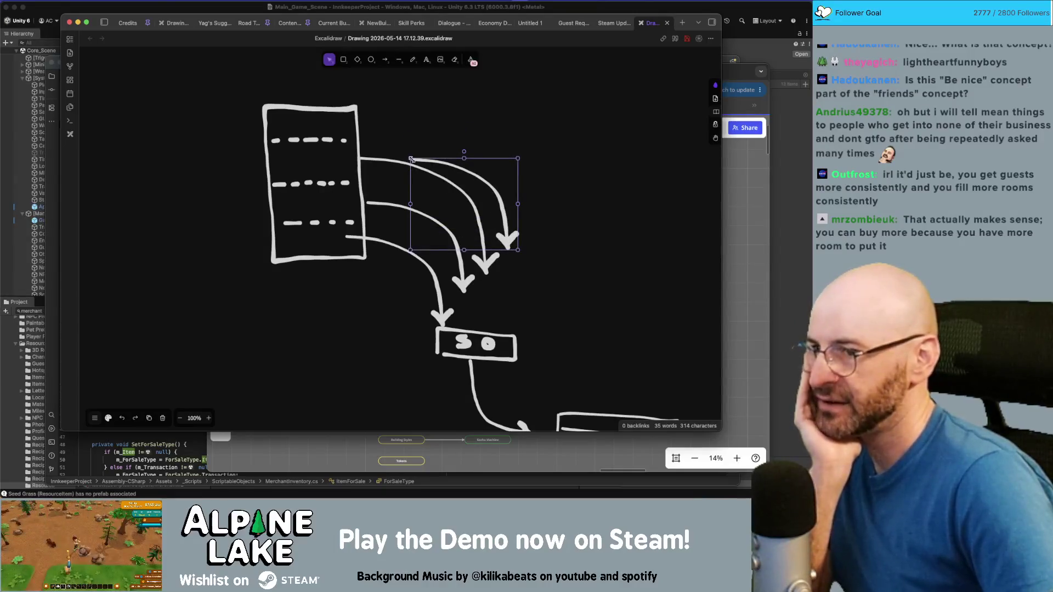
left_click_drag(411, 159, 361, 125)
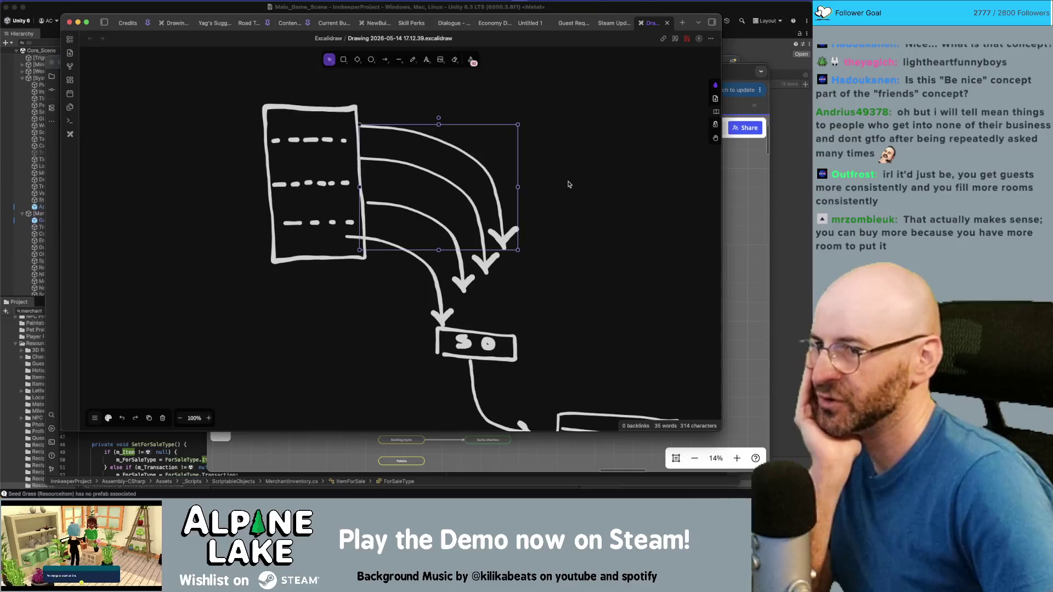
left_click(550, 193)
- Stretch the second and third curved arrows down until their heads reach the SO box
left_click(457, 191)
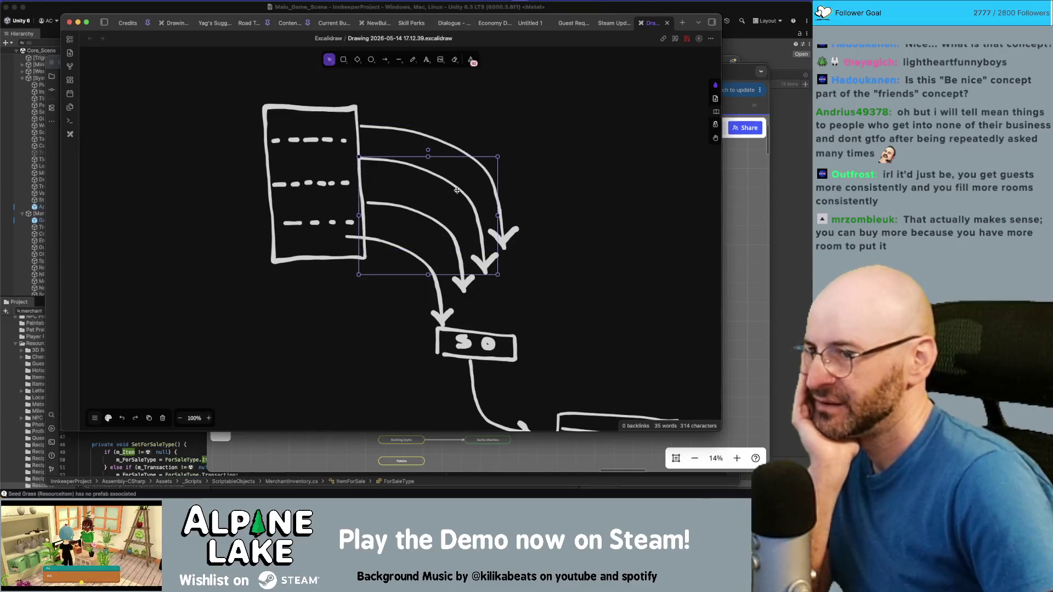
left_click(510, 231)
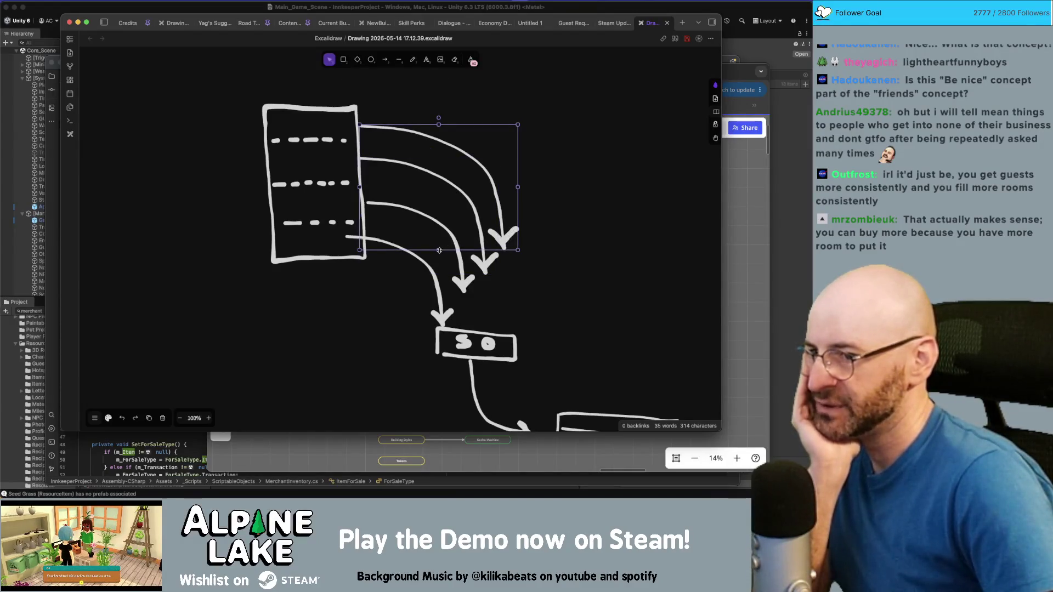
mouse_move(439, 250)
left_mouse_down()
mouse_move(439, 318)
mouse_move(440, 290)
left_mouse_up()
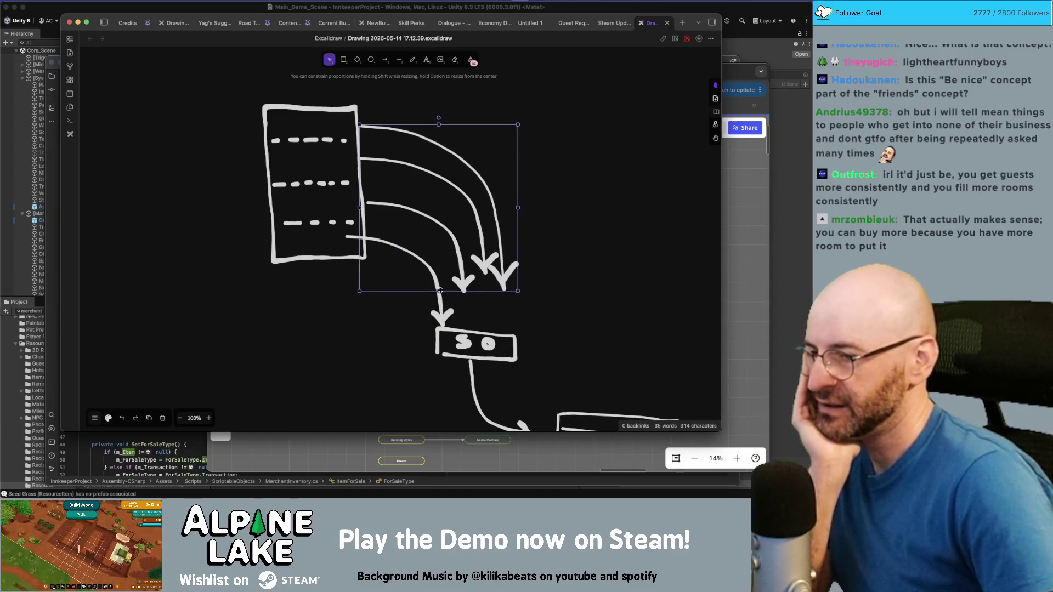
left_click(480, 248)
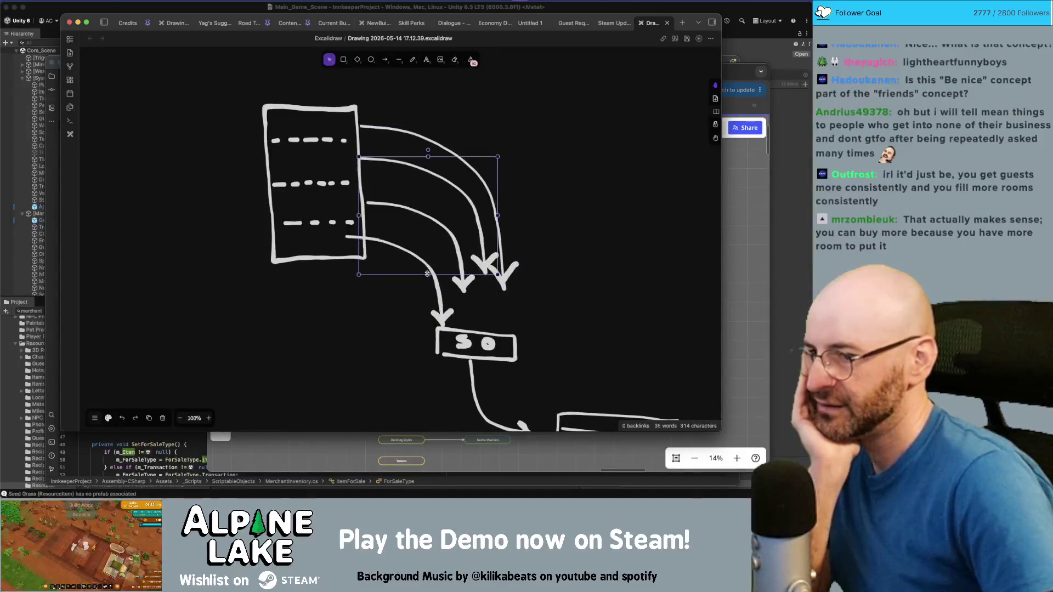
left_click_drag(428, 275, 428, 312)
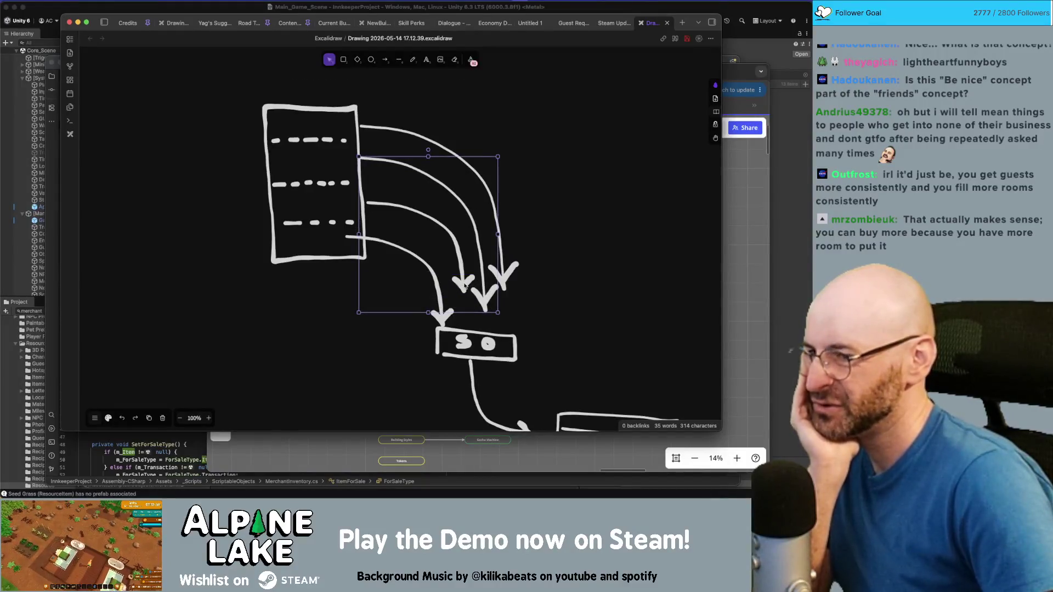
left_click(580, 273)
left_click(426, 282)
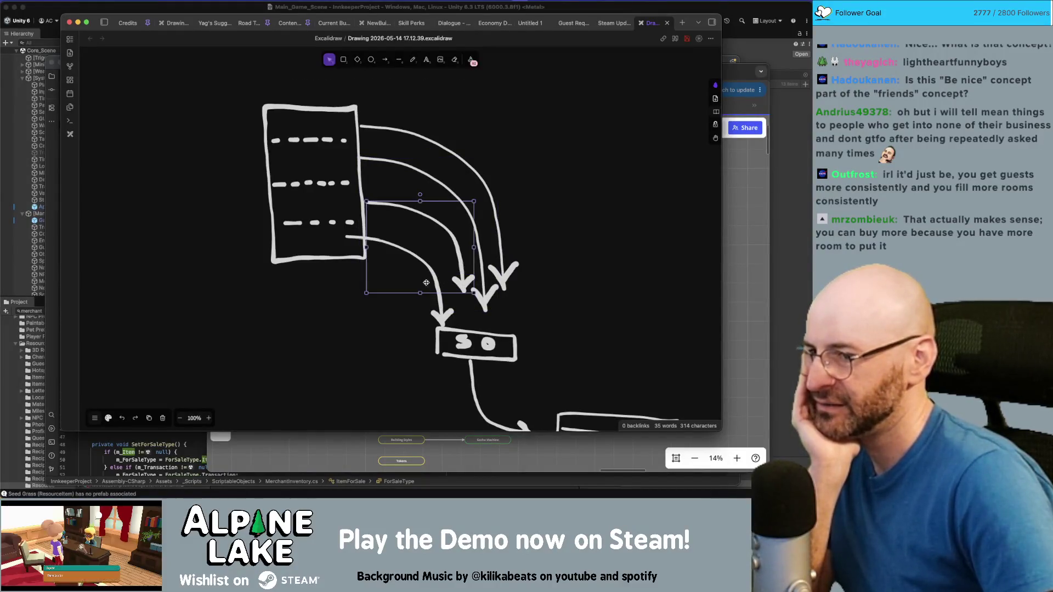
left_click_drag(420, 293, 420, 321)
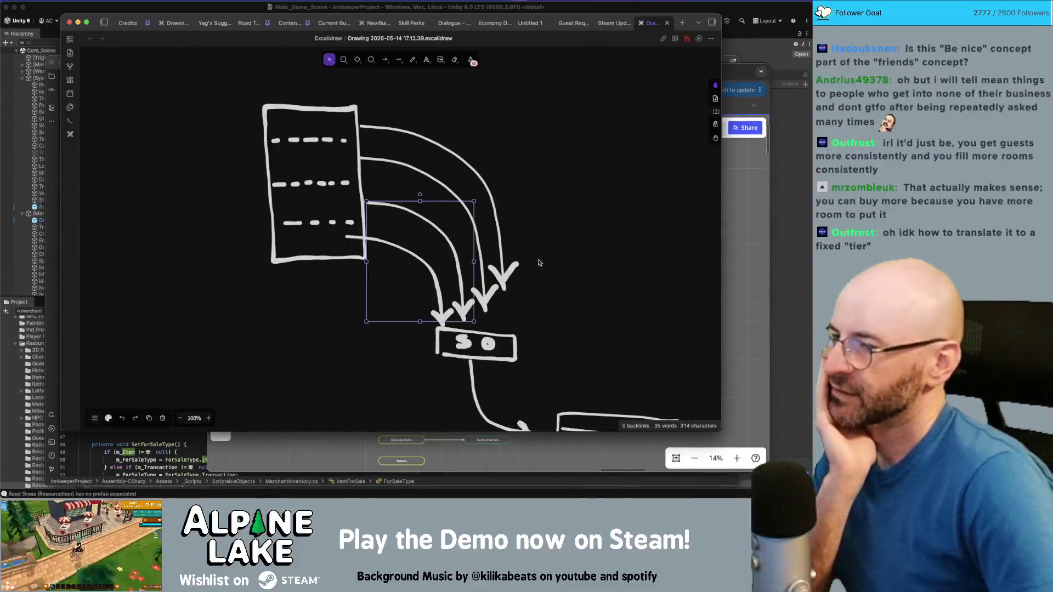
left_click(540, 256)
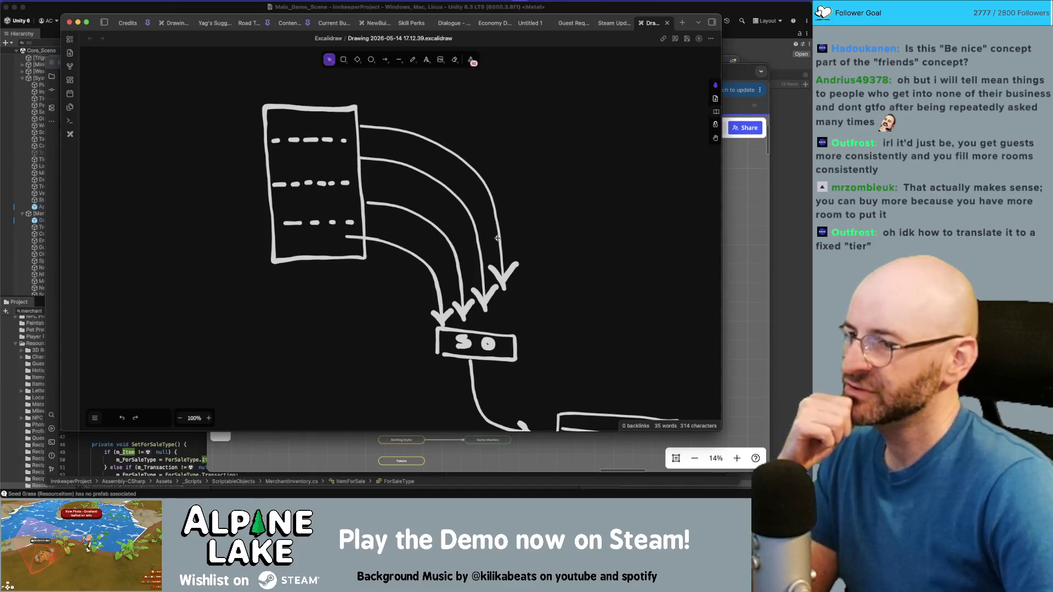
- Shift the rightmost arrow, extend arrow tails to the list box, and stretch heads toward the SO box
left_click_drag(509, 272, 516, 272)
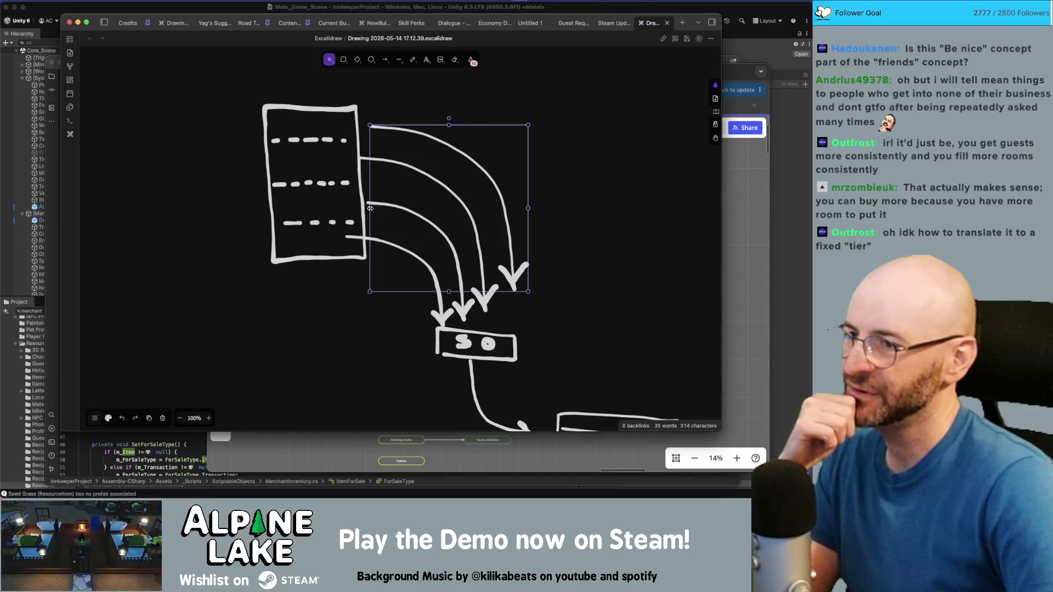
left_click_drag(367, 208, 356, 207)
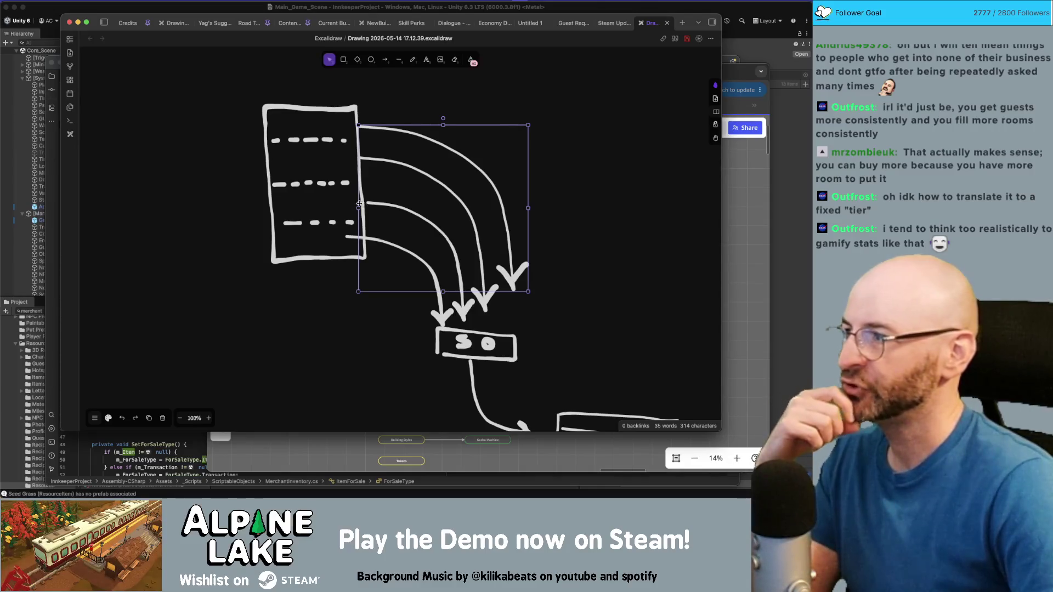
key("Escape")
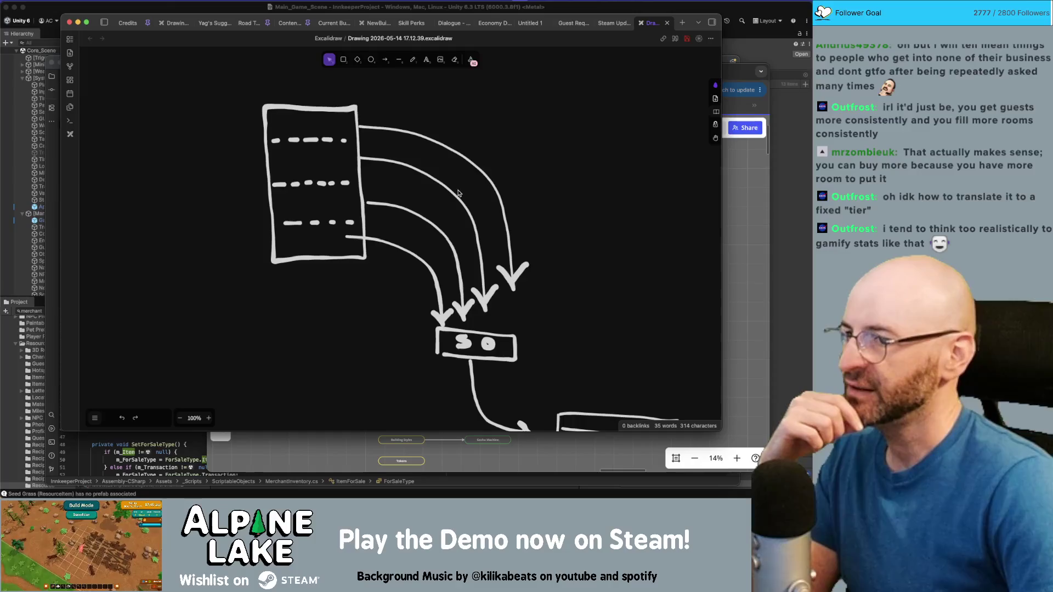
left_click(455, 192)
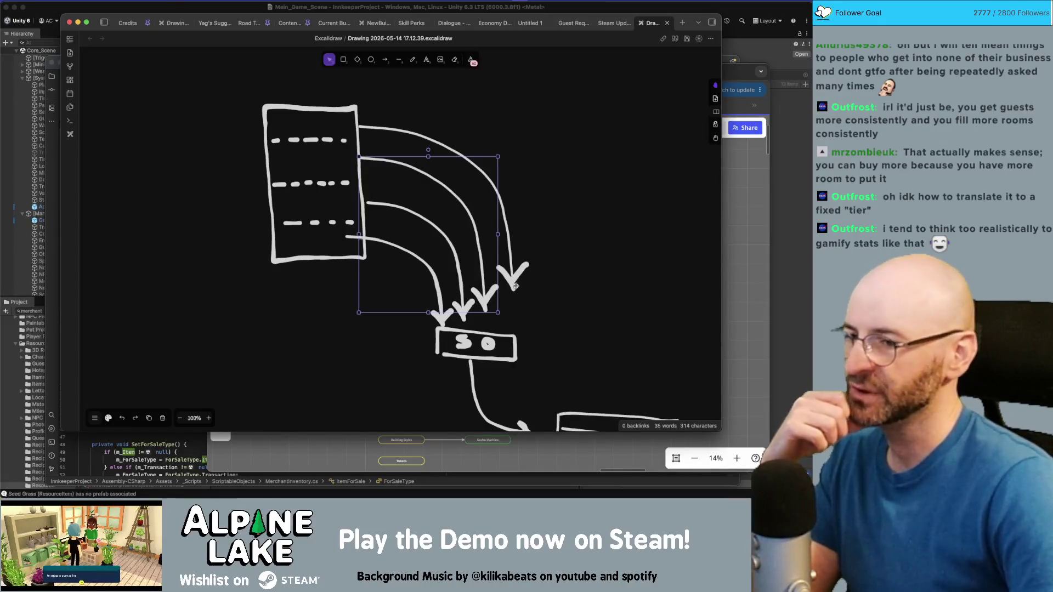
mouse_move(498, 312)
left_mouse_down()
mouse_move(504, 324)
mouse_move(474, 326)
mouse_move(532, 343)
left_mouse_up()
left_click(461, 316)
left_click(514, 352)
- Nudge the top and bottom curved arrows a few pixels into tidier spots above the SO box
left_click(567, 324)
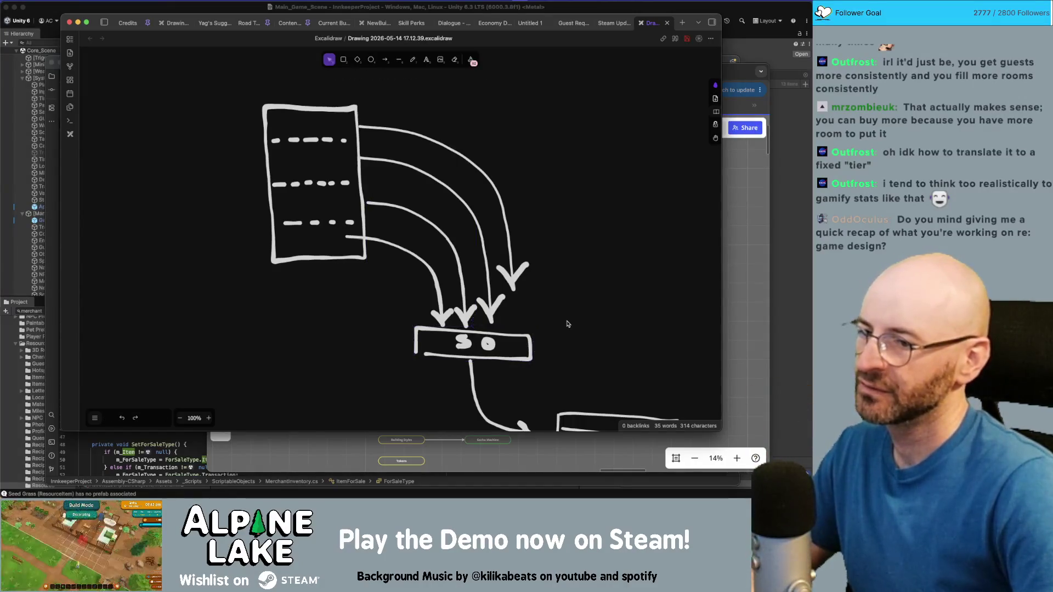
left_click_drag(444, 304, 439, 305)
left_click_drag(505, 288, 507, 294)
left_click(580, 292)
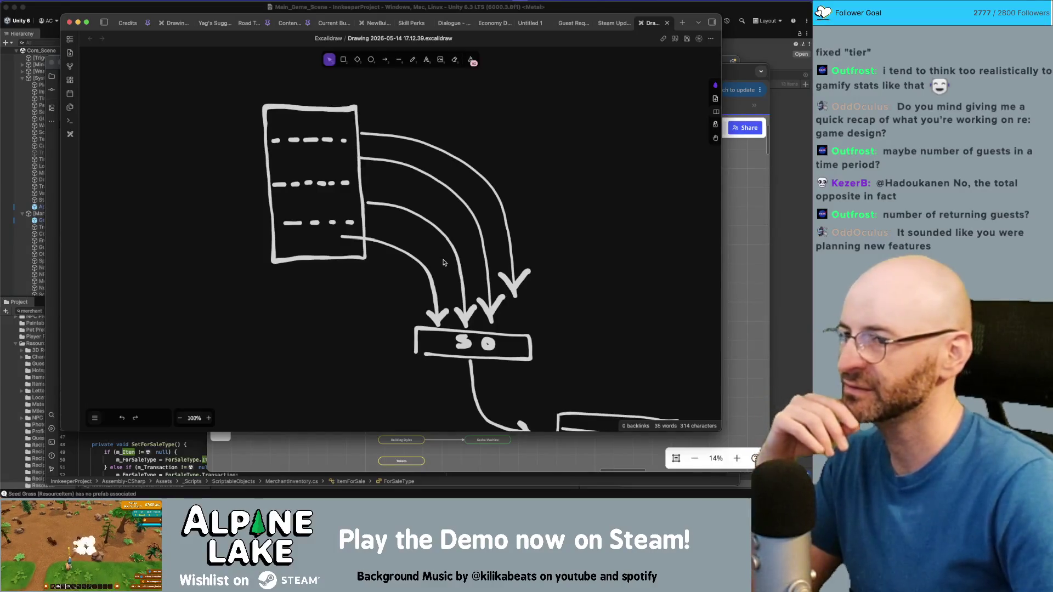
left_click(513, 267)
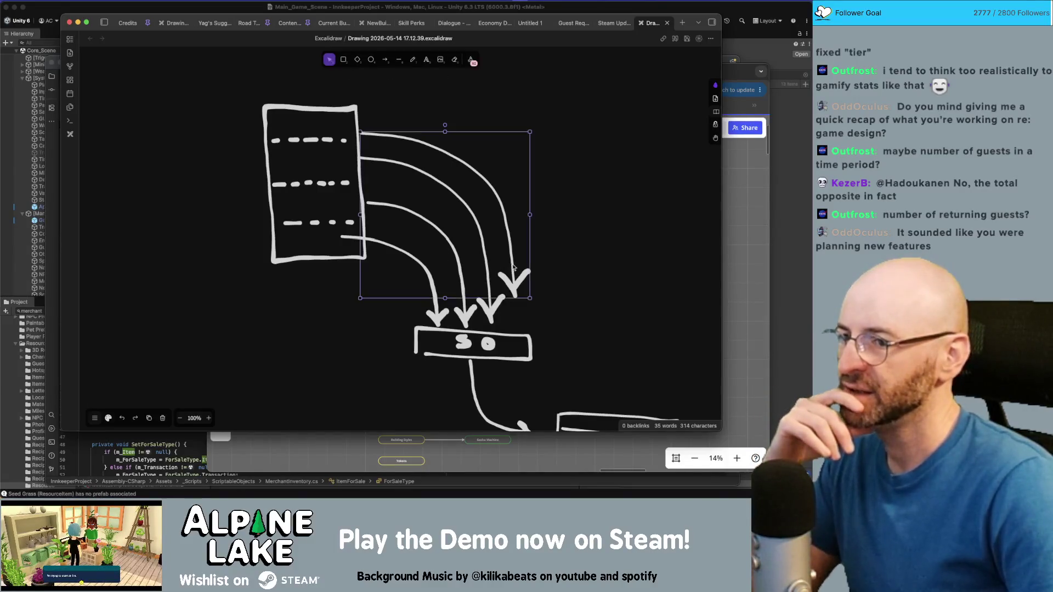
mouse_move(445, 300)
left_mouse_down()
mouse_move(446, 341)
mouse_move(447, 247)
mouse_move(447, 317)
left_mouse_up()
left_click(585, 274)
scroll(521, 219, "up", 2)
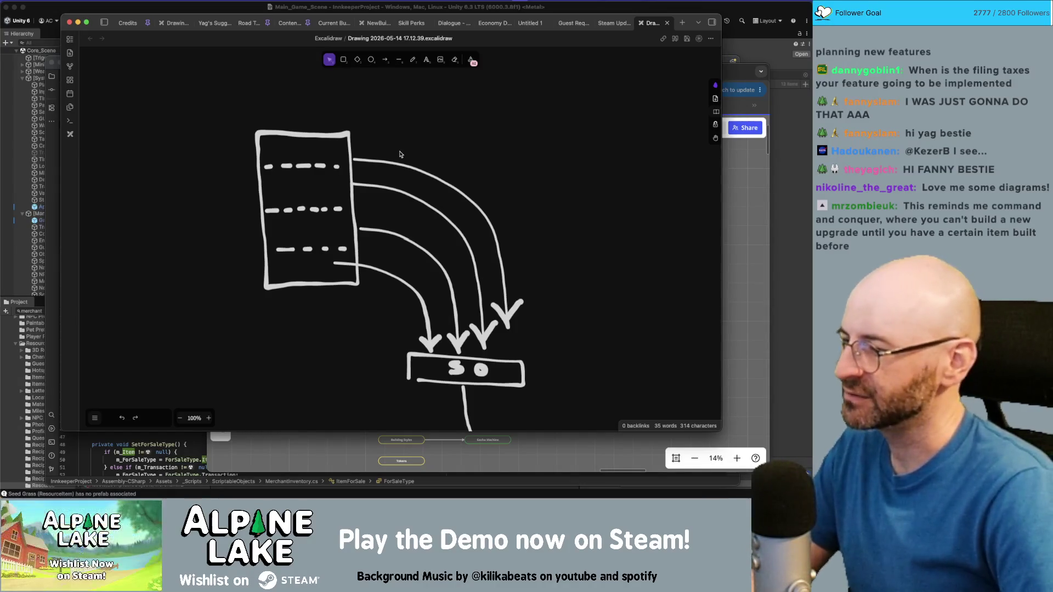
- Scroll down to show the lower box, then move the outer curved arrow slightly up and left
scroll(476, 217, "down", 3)
scroll(476, 217, "up", 1)
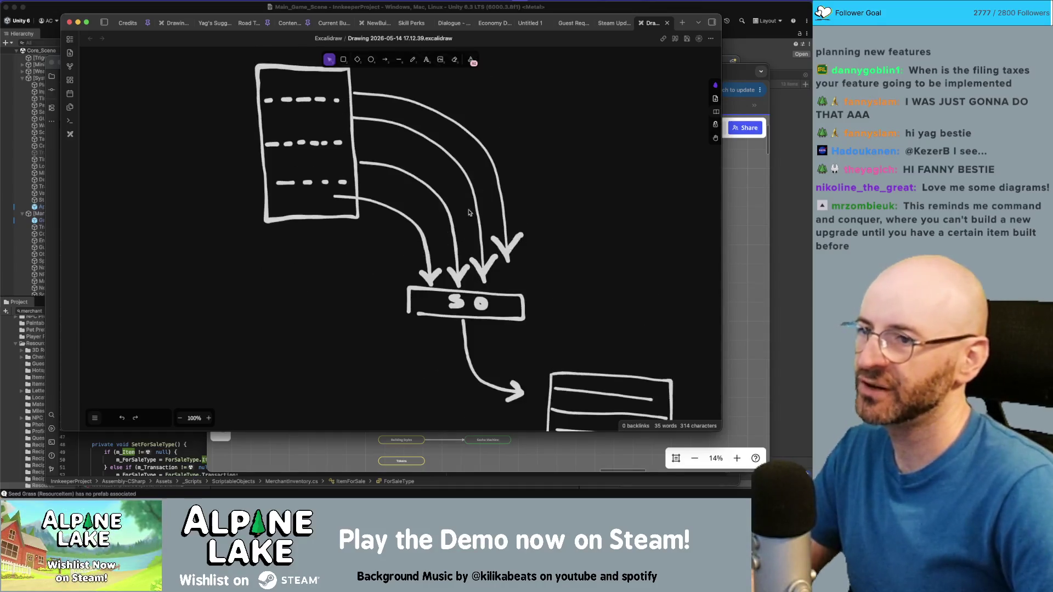
scroll(486, 219, "down", 3)
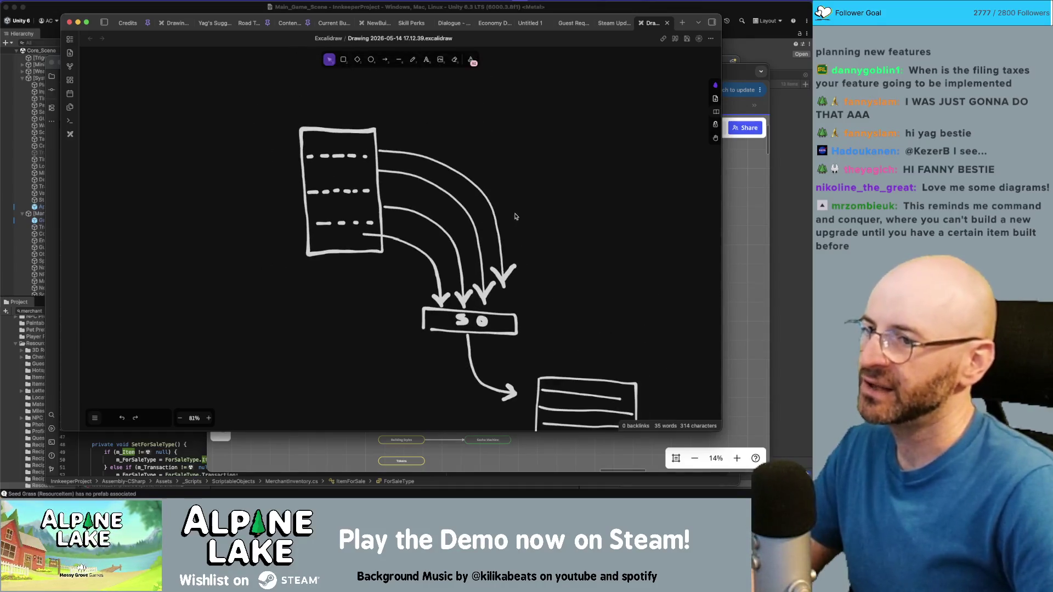
left_click(514, 235)
left_click_drag(514, 234, 492, 213)
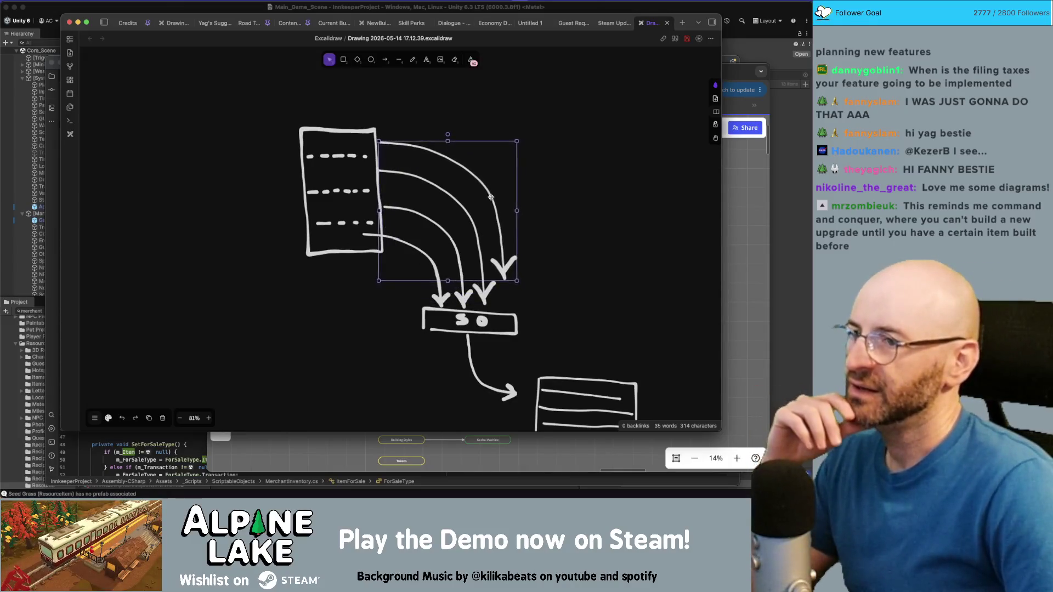
left_click(565, 211)
left_click_drag(567, 216, 566, 219)
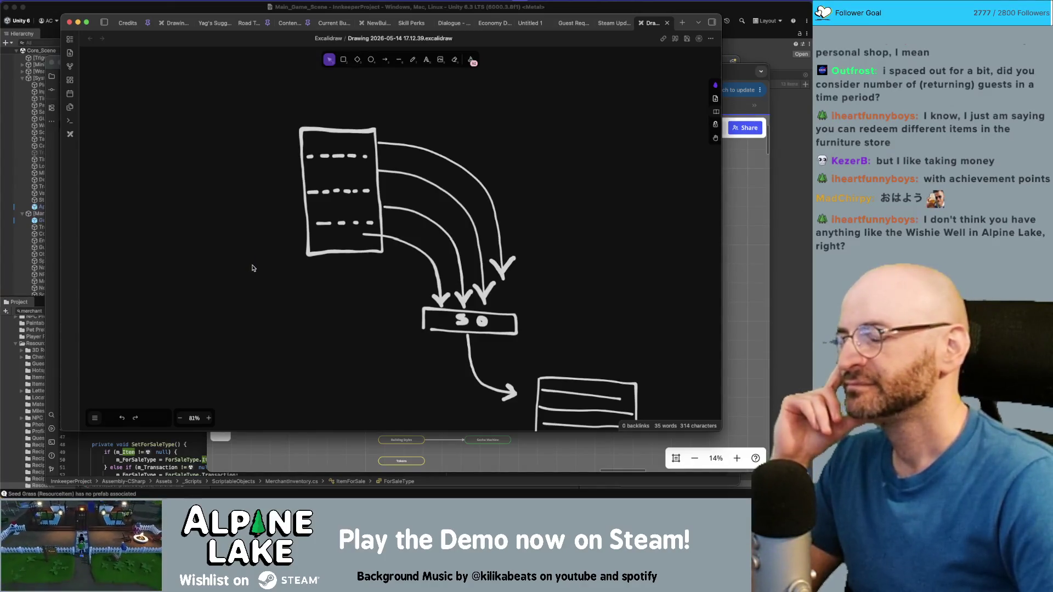
- Scroll around the canvas to review the four arrows converging on the SO box
scroll(233, 297, "up", 2)
scroll(233, 297, "right", 2)
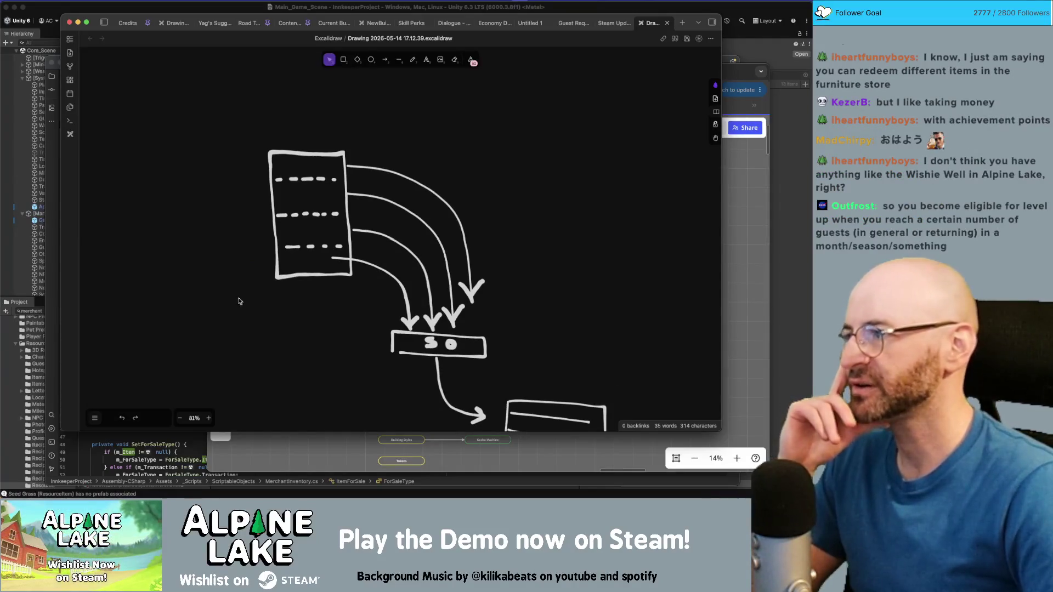
scroll(259, 362, "down", 5)
scroll(266, 348, "up", 5)
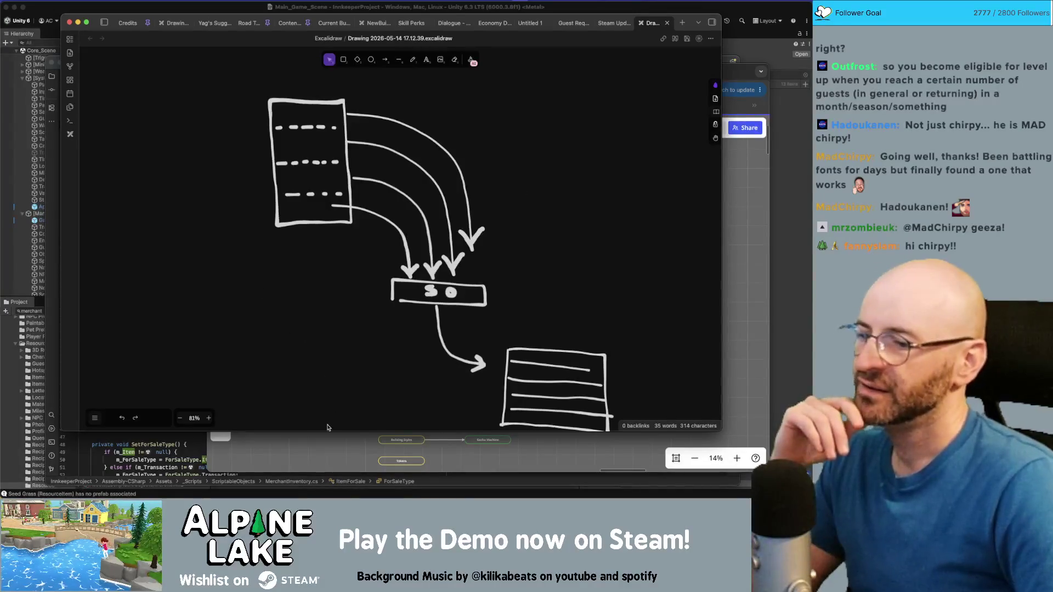
left_click(318, 451)
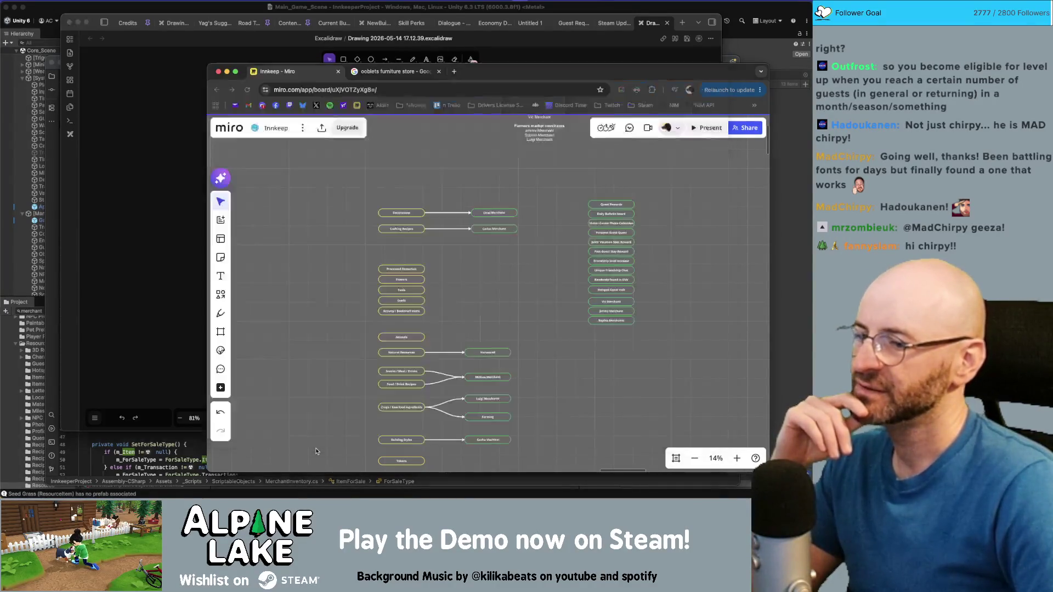
scroll(436, 352, "up", 5)
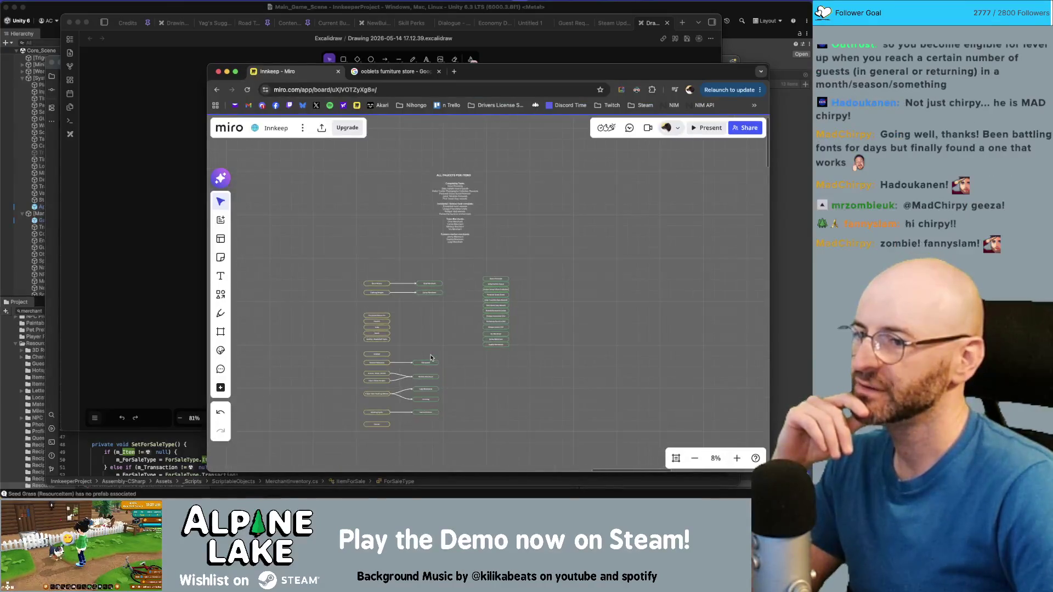
scroll(399, 315, "down", 2)
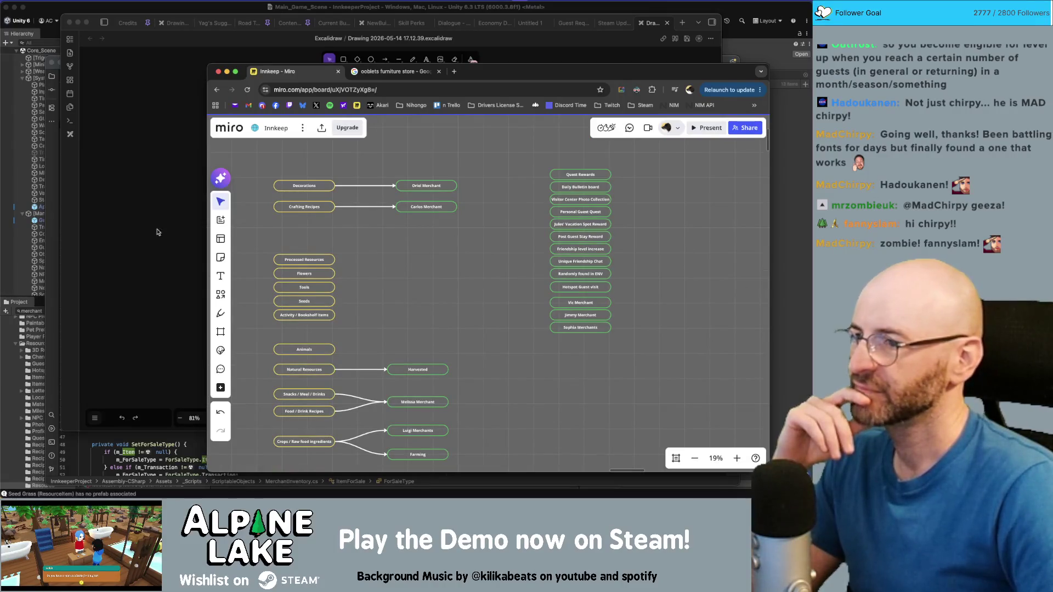
scroll(342, 242, "down", 2)
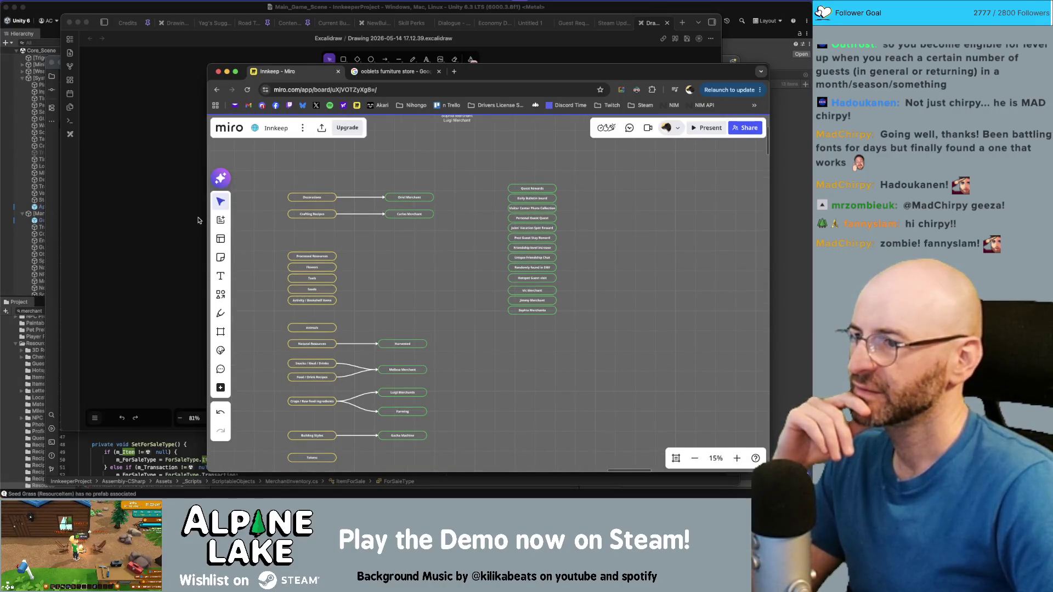
- Resize the upper curved arrow toward the SO box and shift the outermost arrow slightly left
left_click(167, 221)
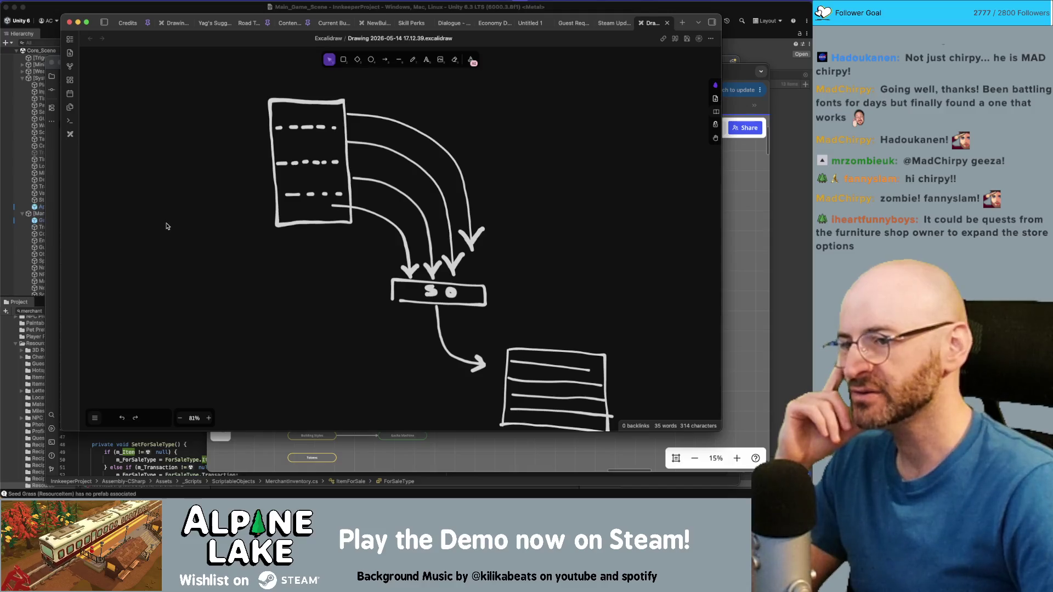
left_click(461, 170)
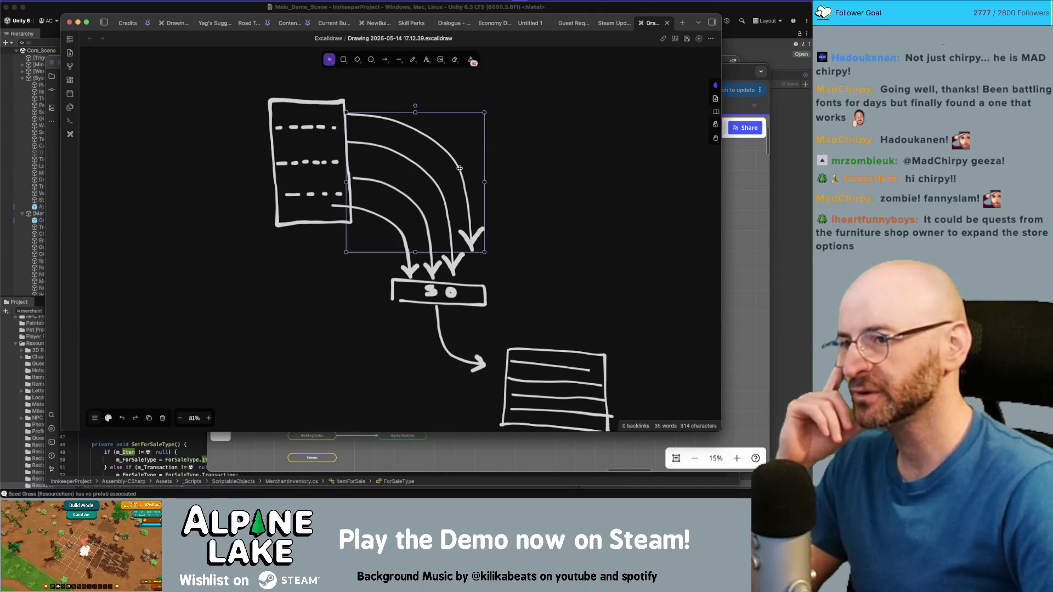
left_click_drag(484, 248, 513, 261)
left_click_drag(348, 259, 331, 287)
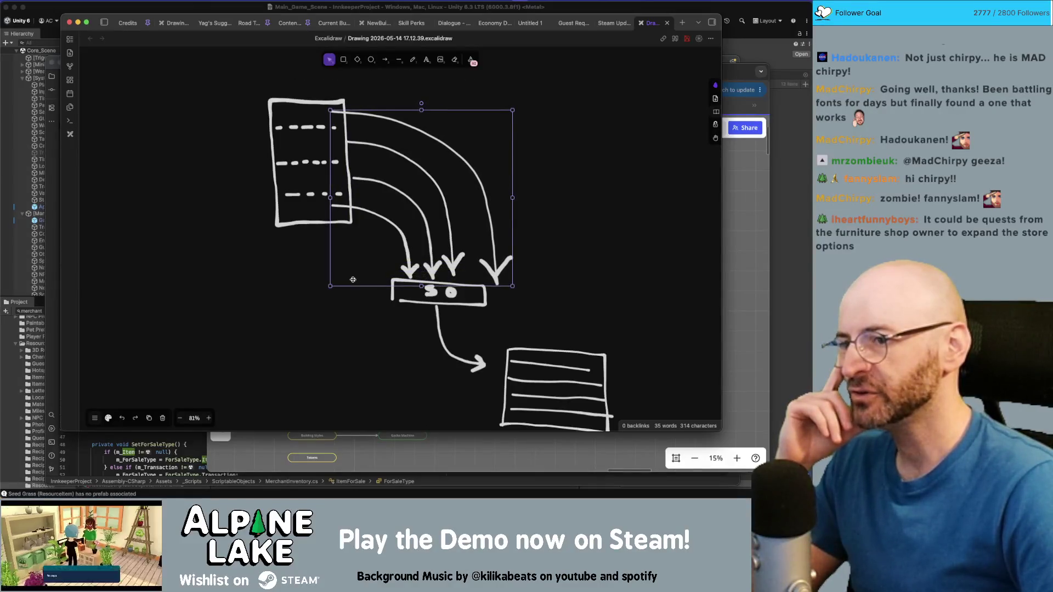
left_click(537, 238)
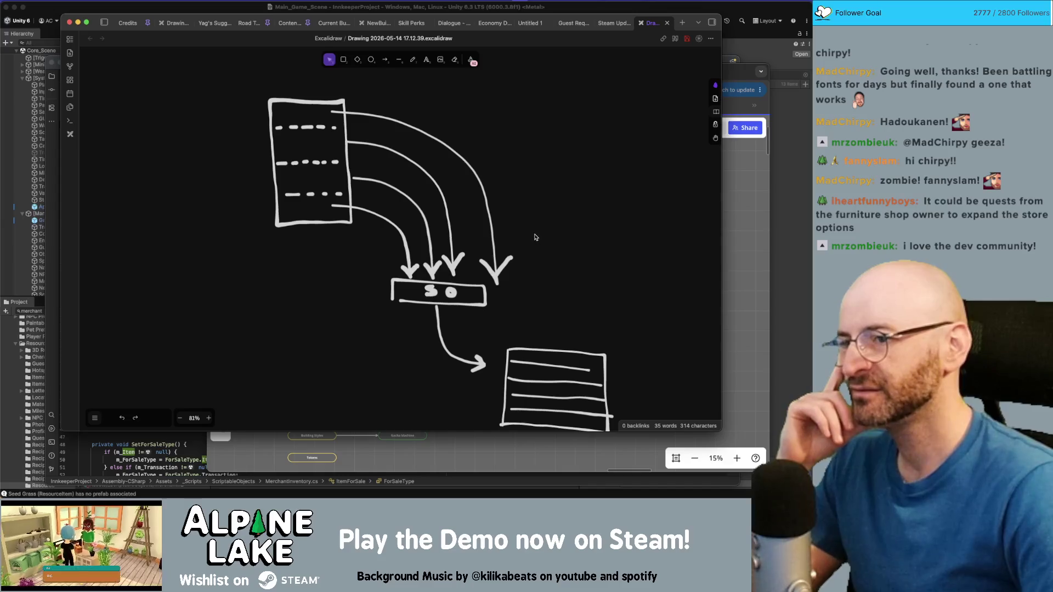
left_click_drag(492, 231, 477, 228)
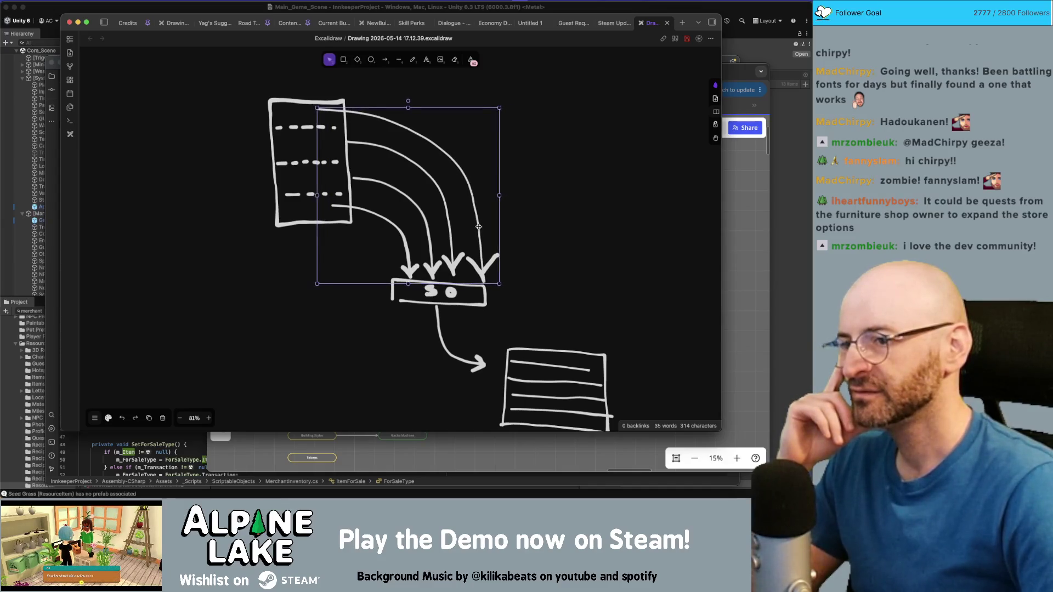
left_click(543, 224)
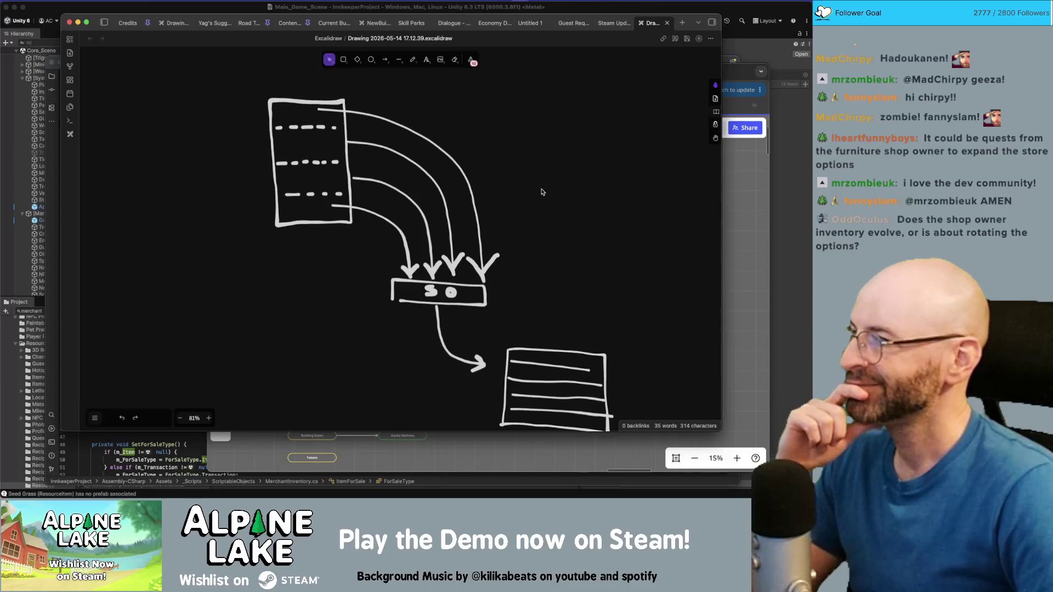
left_click_drag(545, 192, 549, 199)
scroll(543, 209, "up", 5)
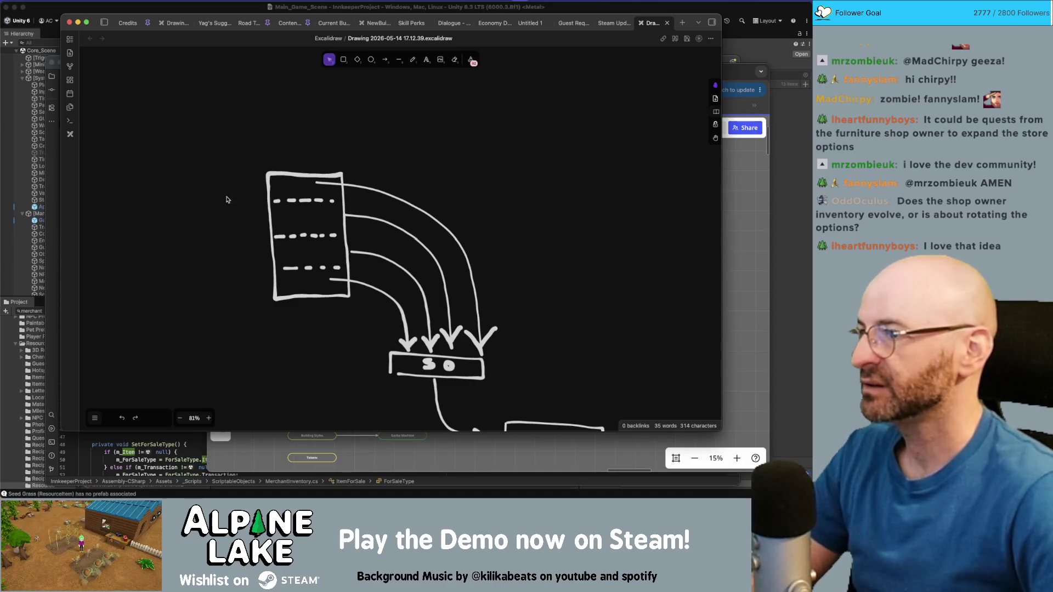
left_click_drag(222, 197, 250, 213)
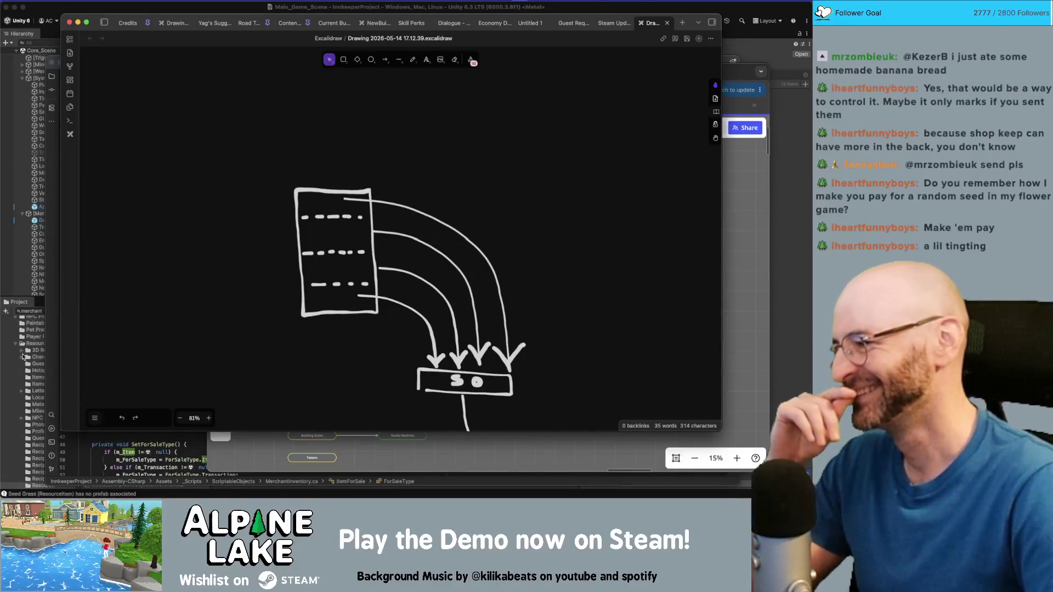
- Start a text note left of the diagram: 'Merchant Starts with 3(?) Slots', send guests to unlock more
scroll(261, 213, "left", 5)
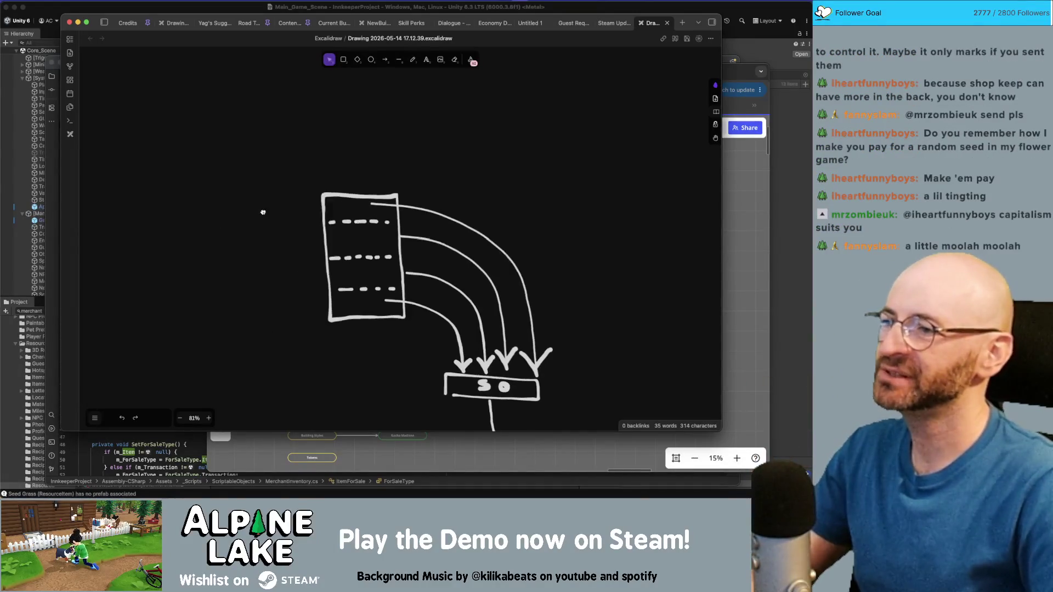
key("t")
left_click(200, 141)
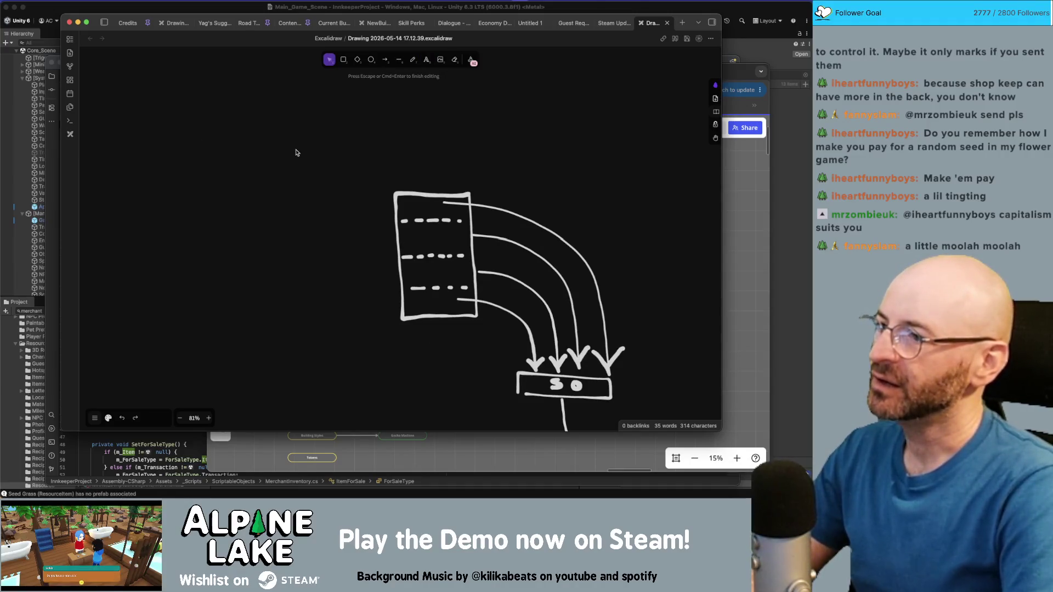
type("Decoration")
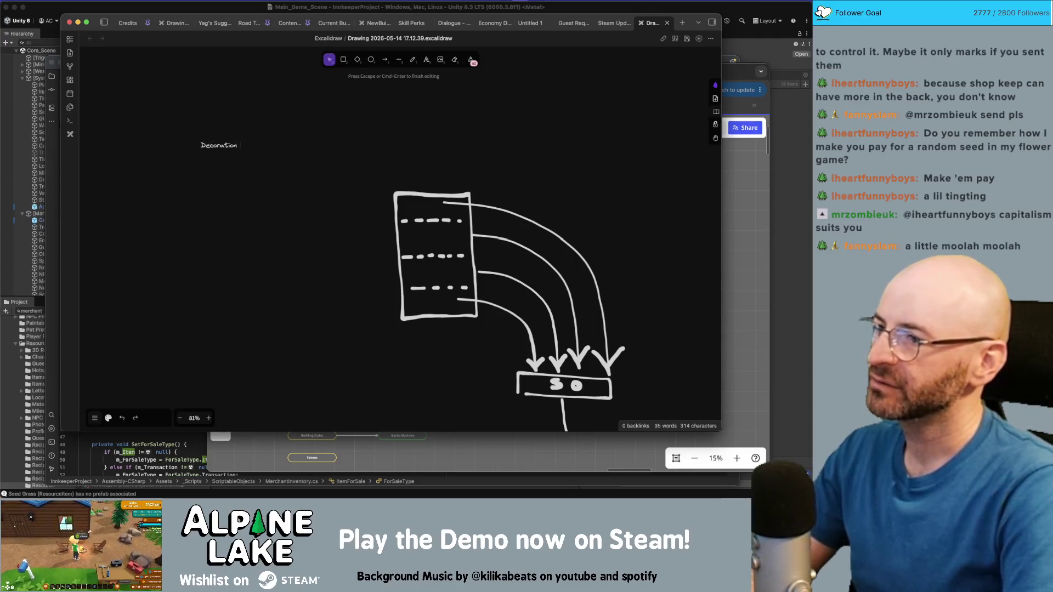
key("super+a")
type("Merchan")
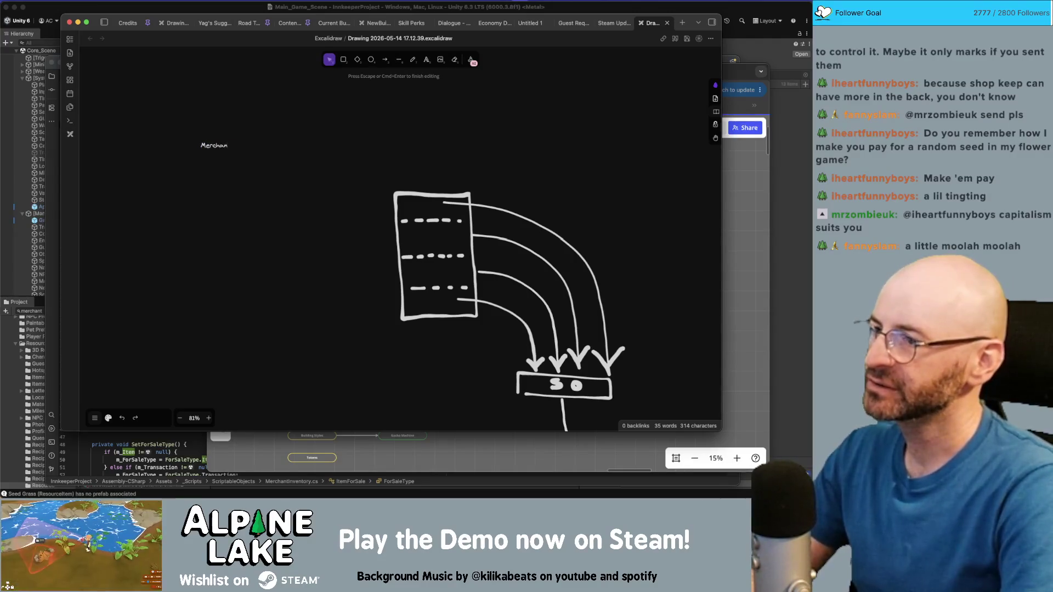
type("t Starts with")
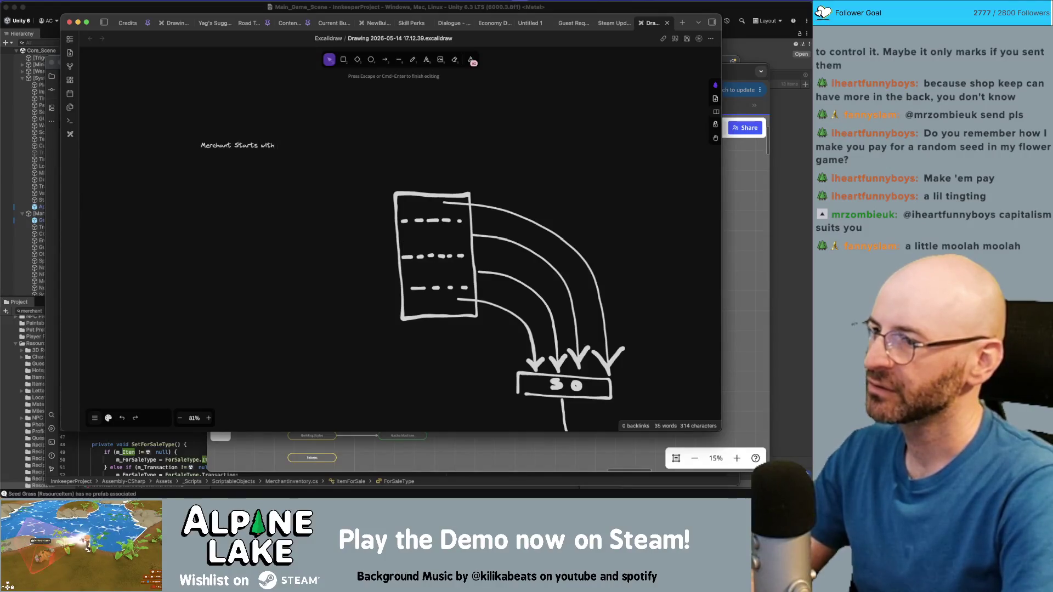
type(" 3 Slots")
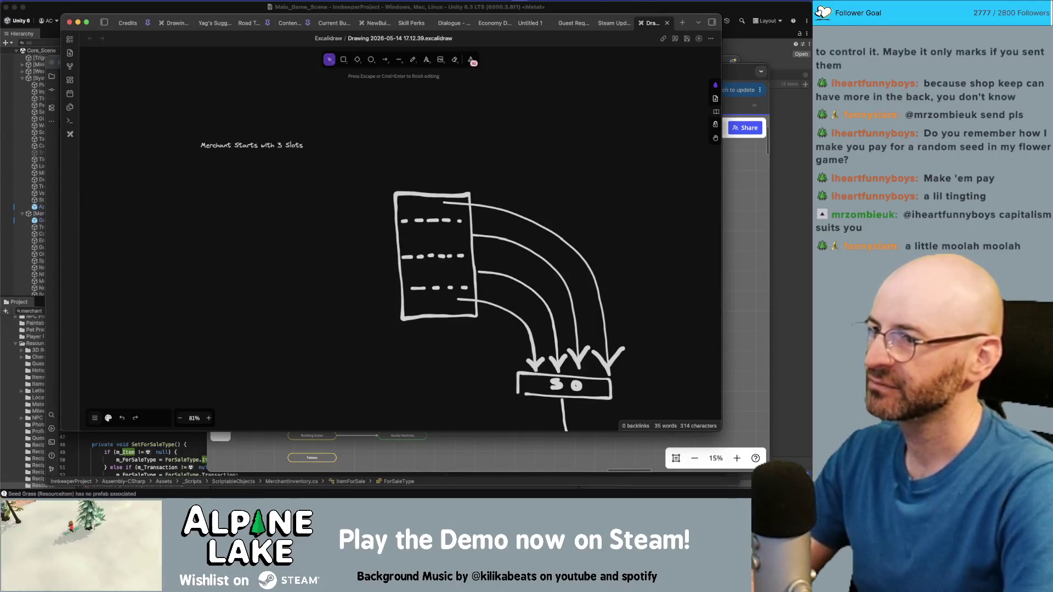
key("Left")
key("Left")
key("Left")
type("V")
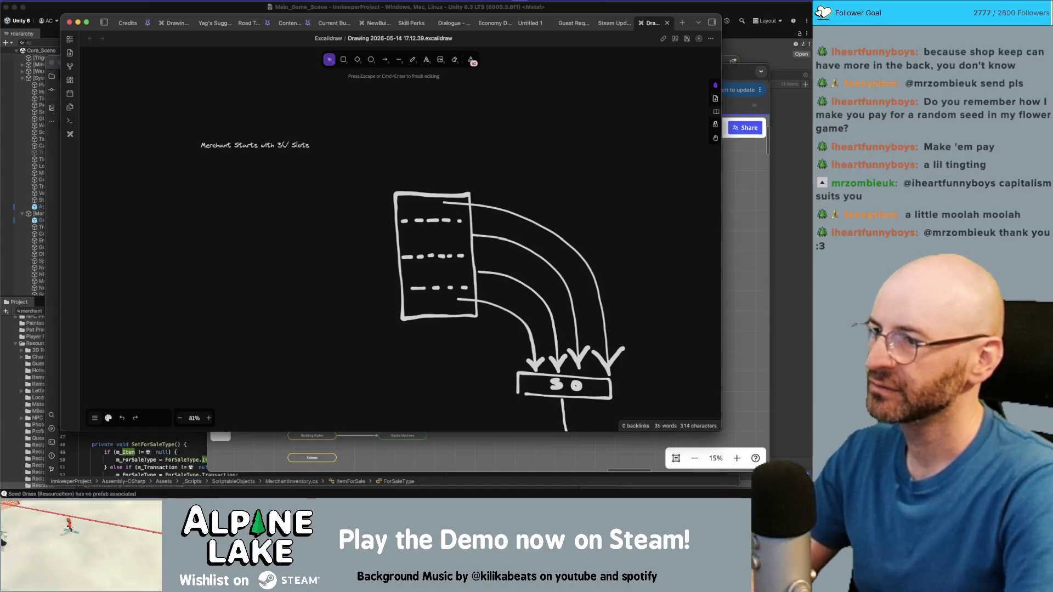
type("?)")
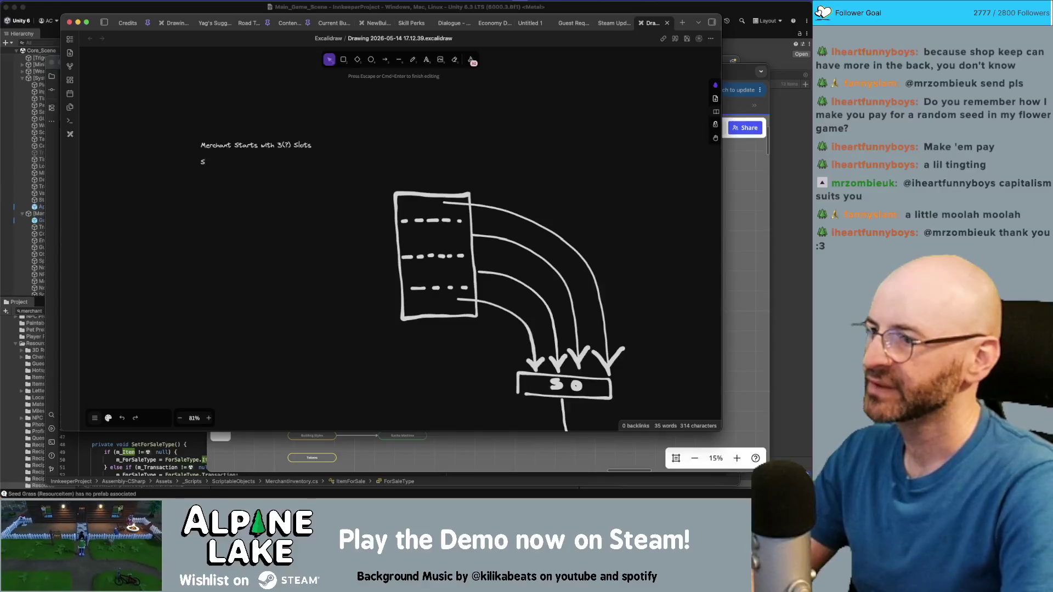
type("end Guests tomerch")
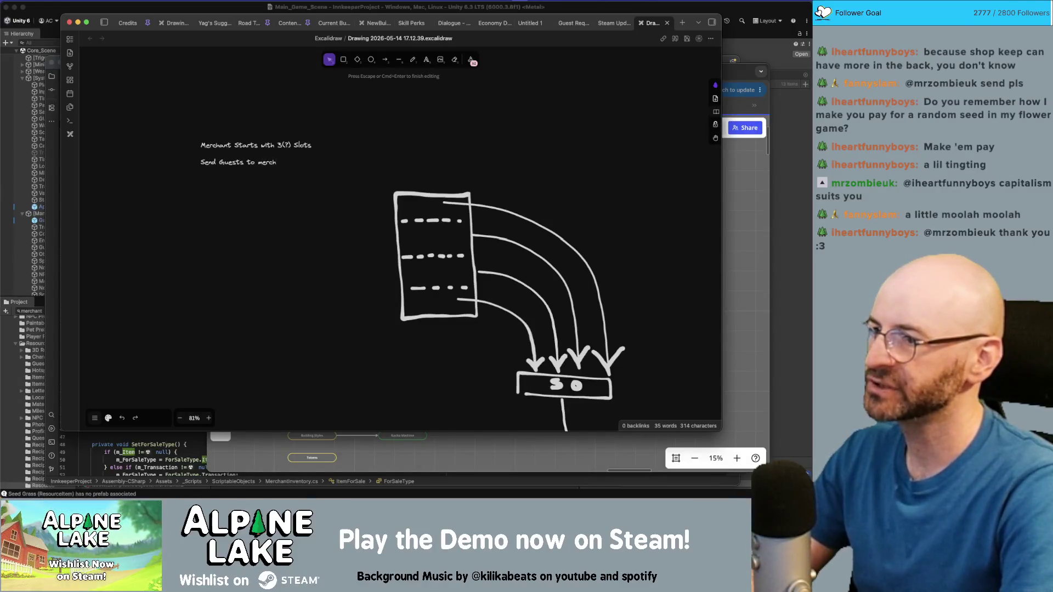
type("ant hotspot to unl")
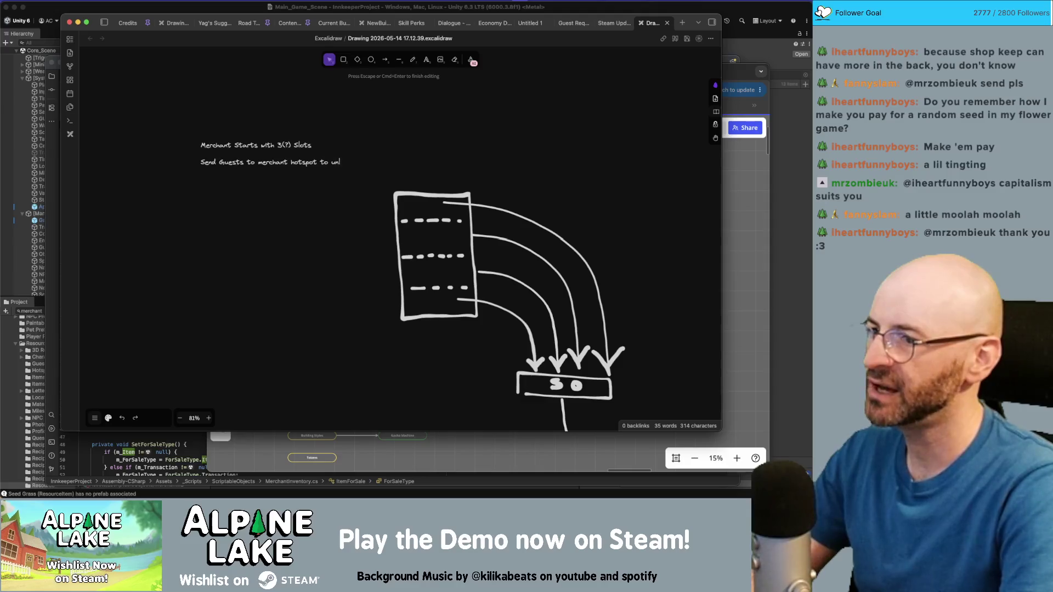
type("more slots")
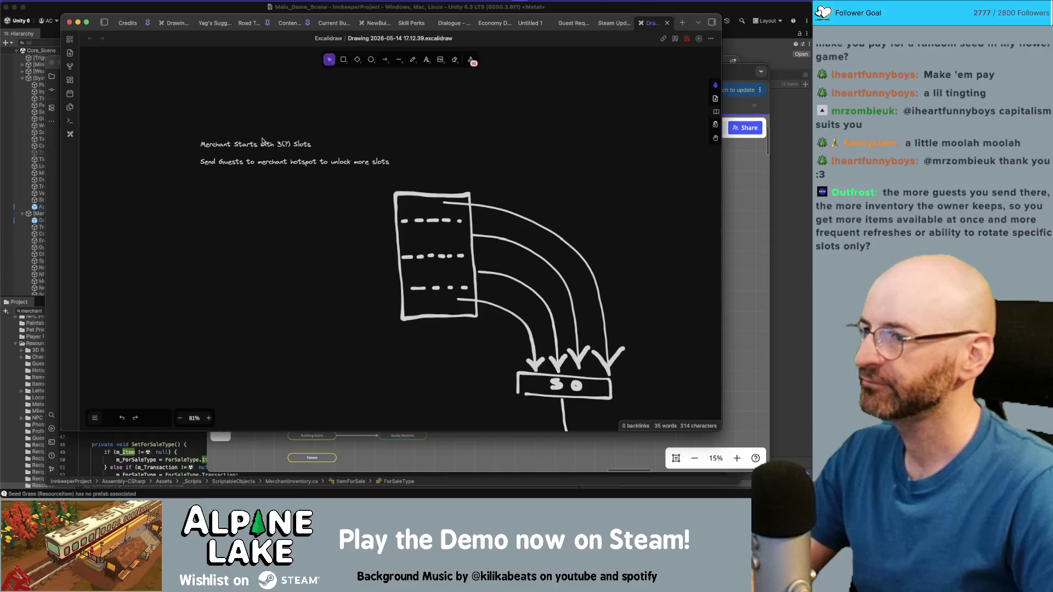
- Add the line 'pay merchant to refresh inventory the following day' to the notes
key("super+a")
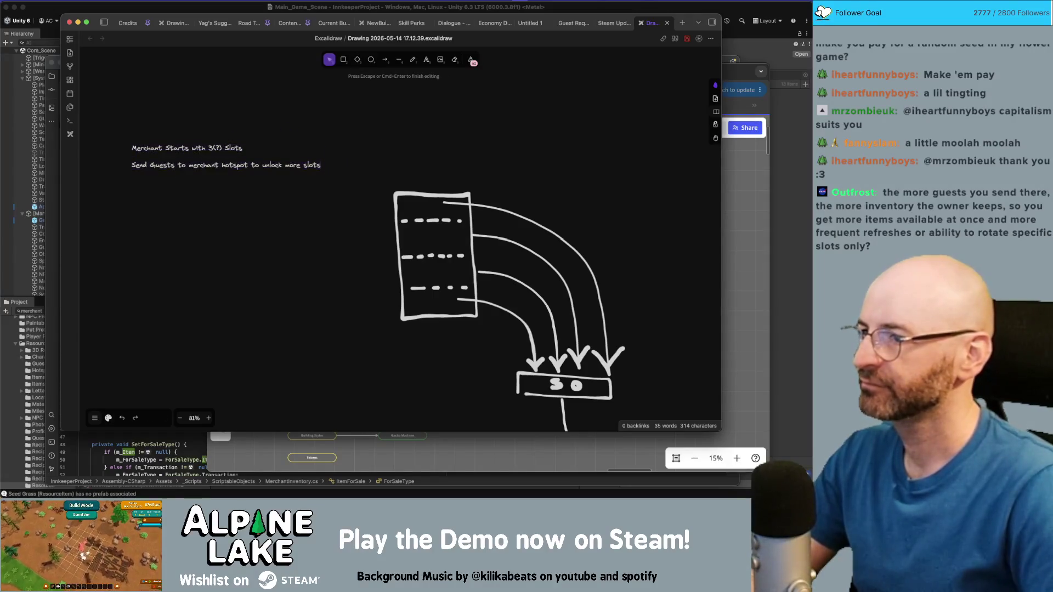
key("Right")
key("Return")
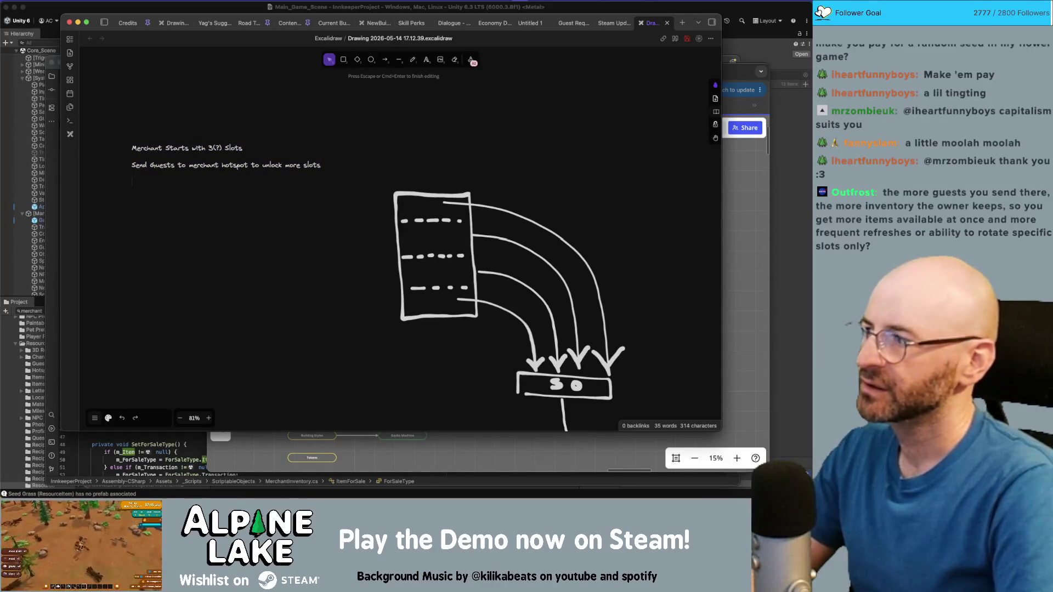
type("pay me")
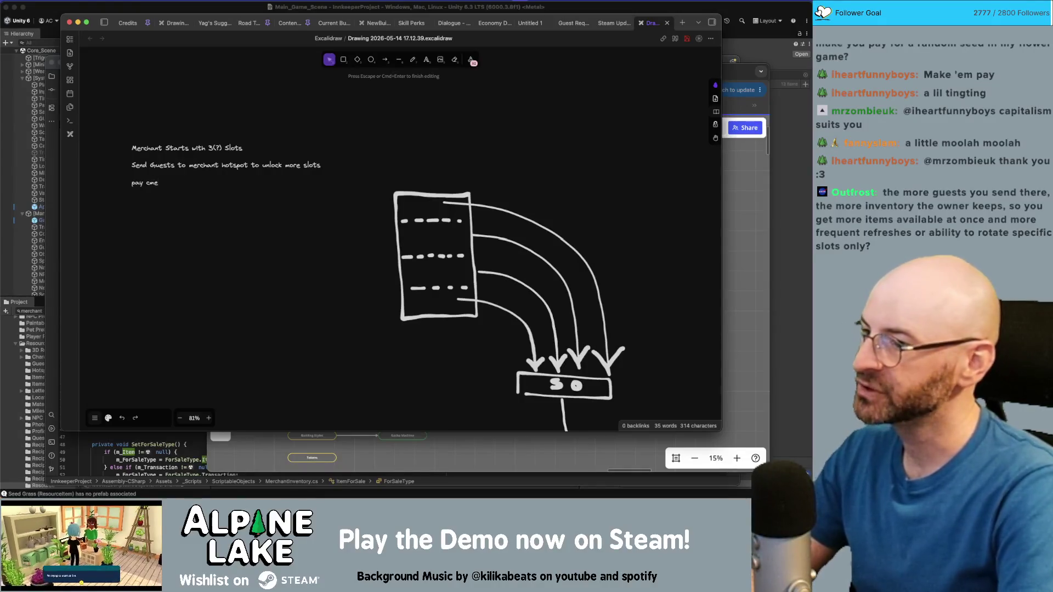
type("rchant to refresh")
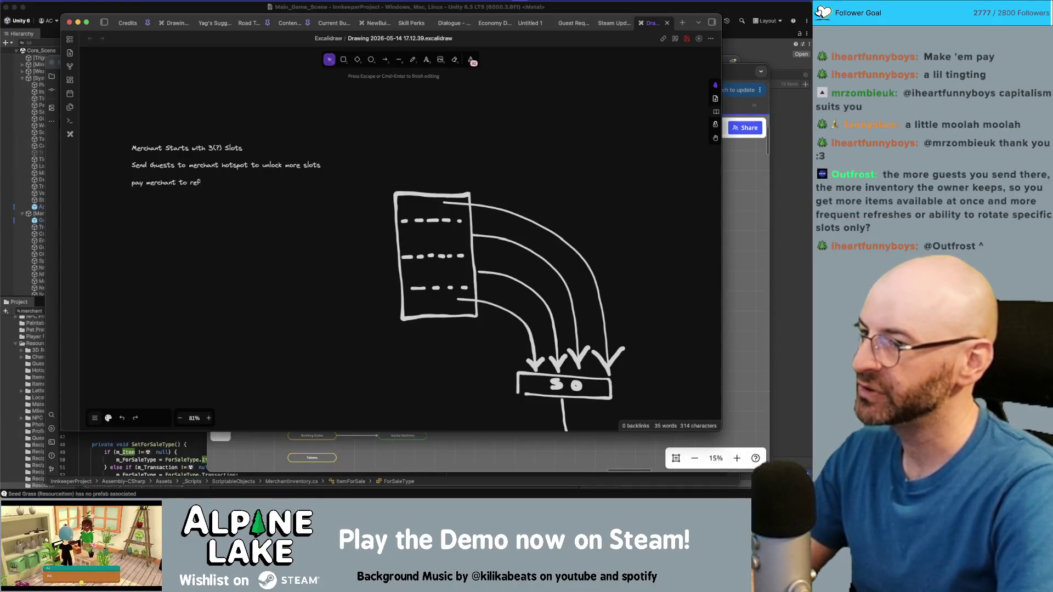
type(" inventory")
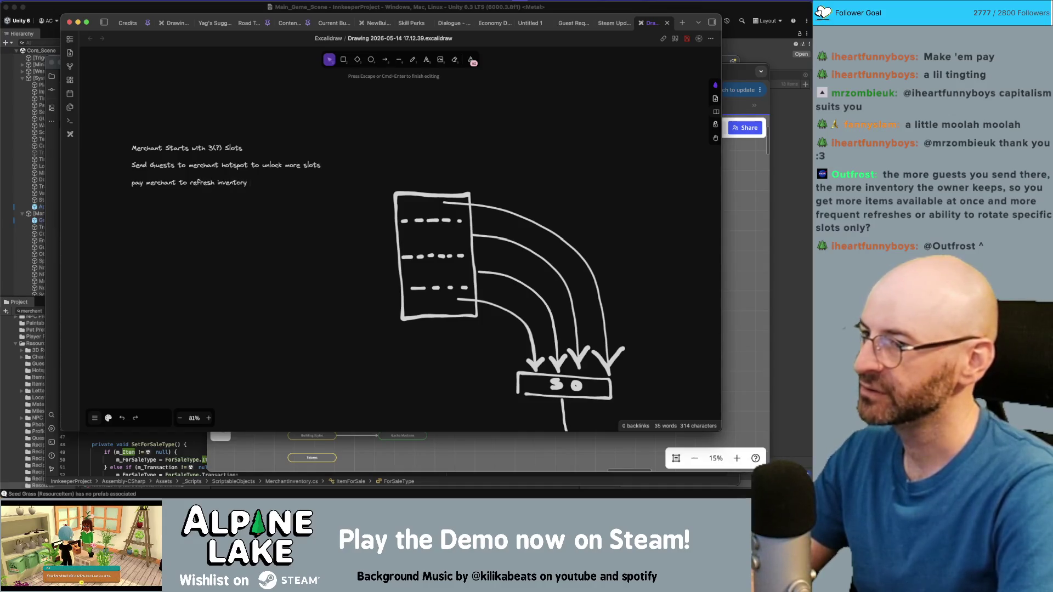
type(" the following day")
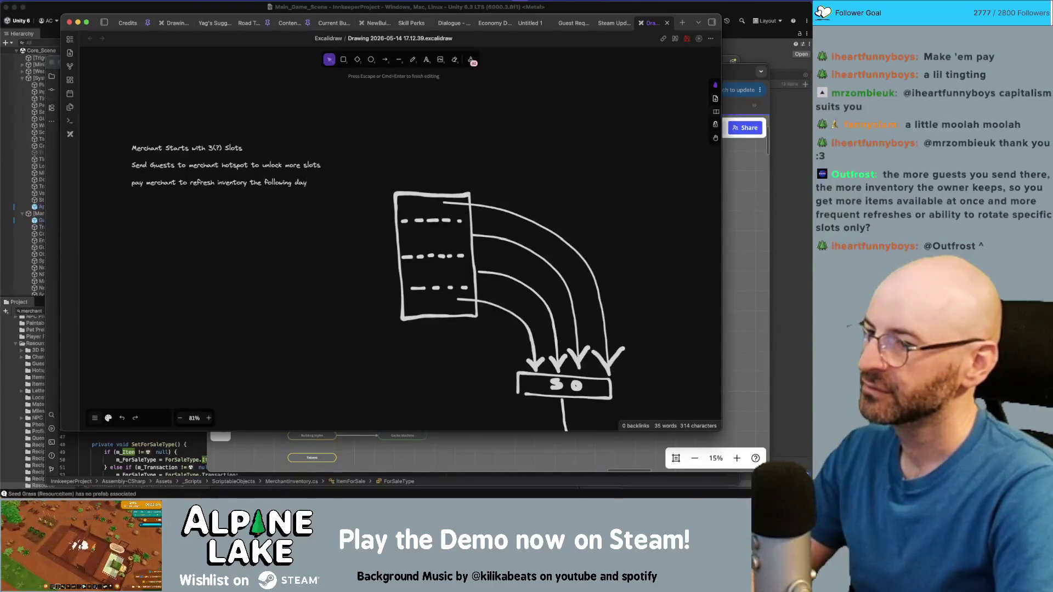
key("Return")
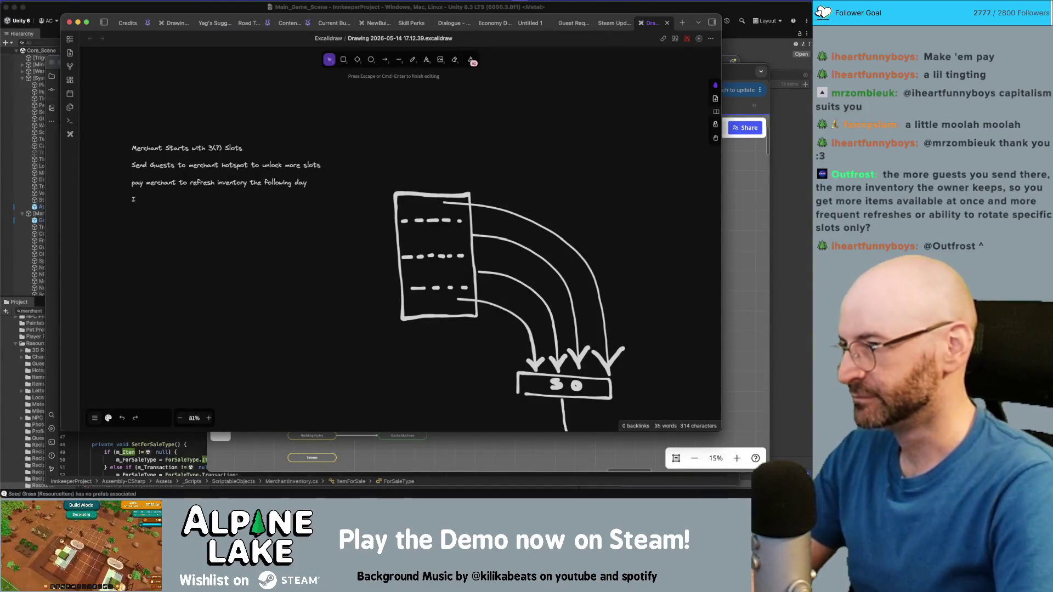
- Type the 'Merchant refreshes inventory once a week' and 'Increase friendship level to reduce / eliminate refresh cost' lines
type("ncrease friendship")
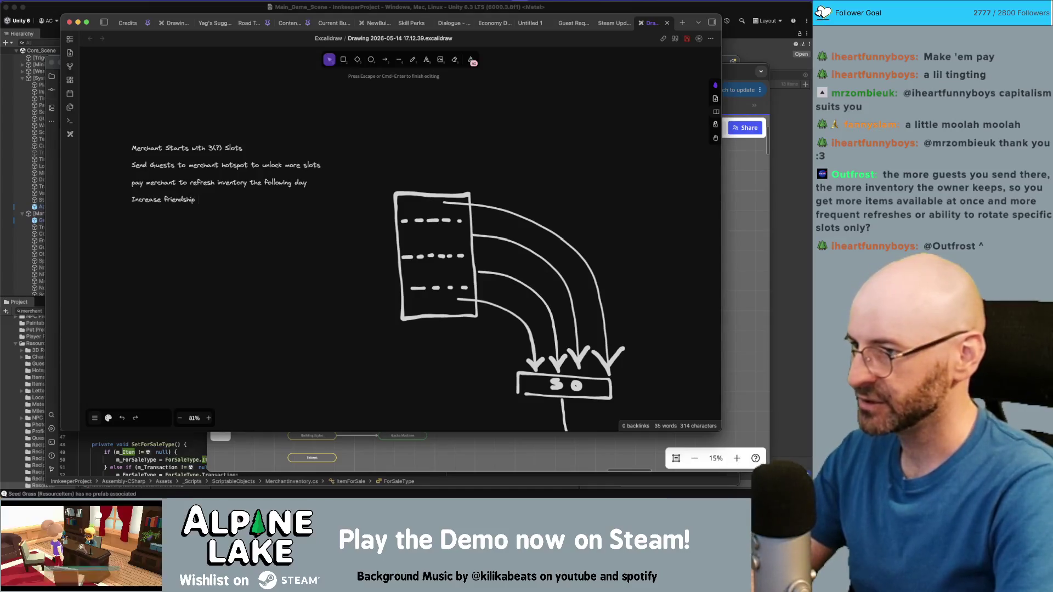
type(" level to")
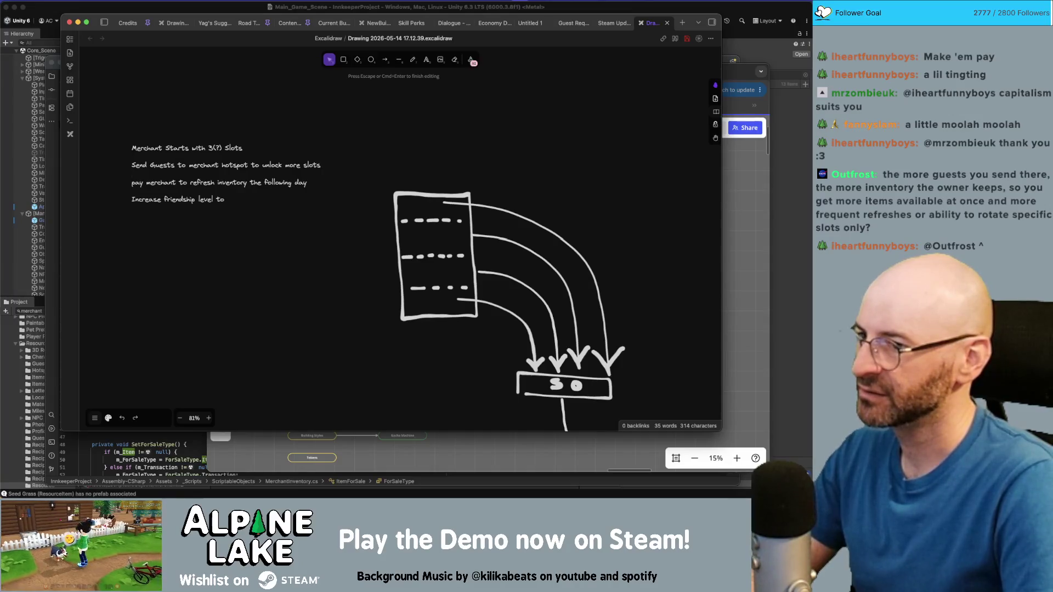
key("Return")
type("chant refreshe")
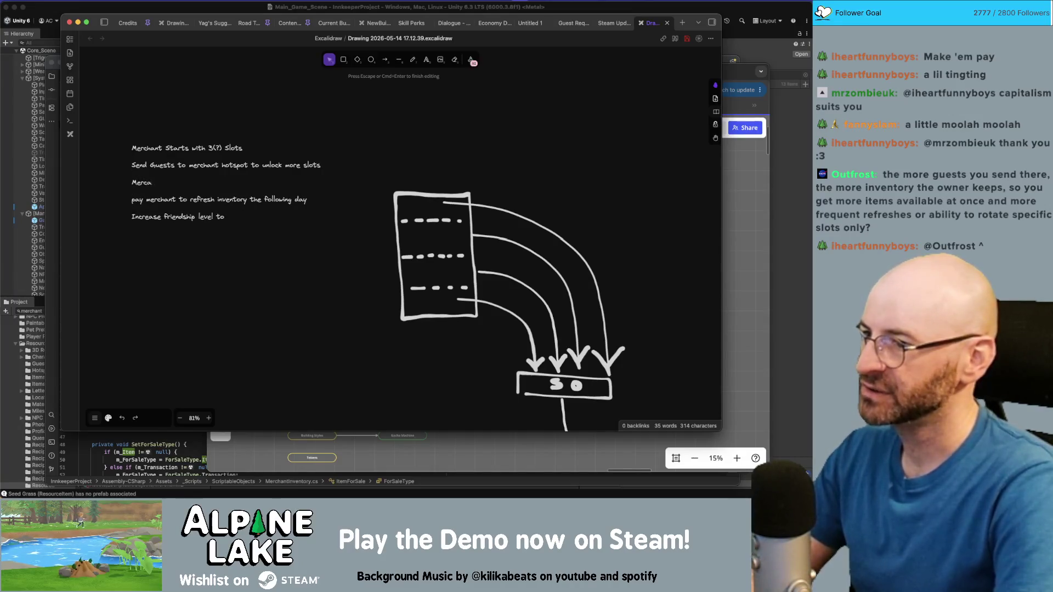
type("s inventory once a week")
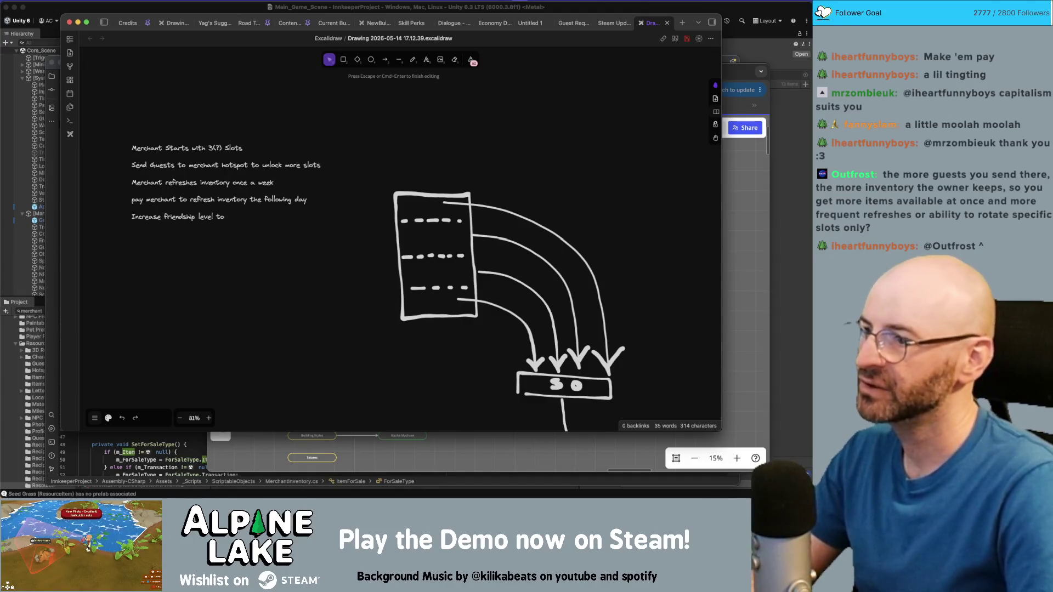
type("redu")
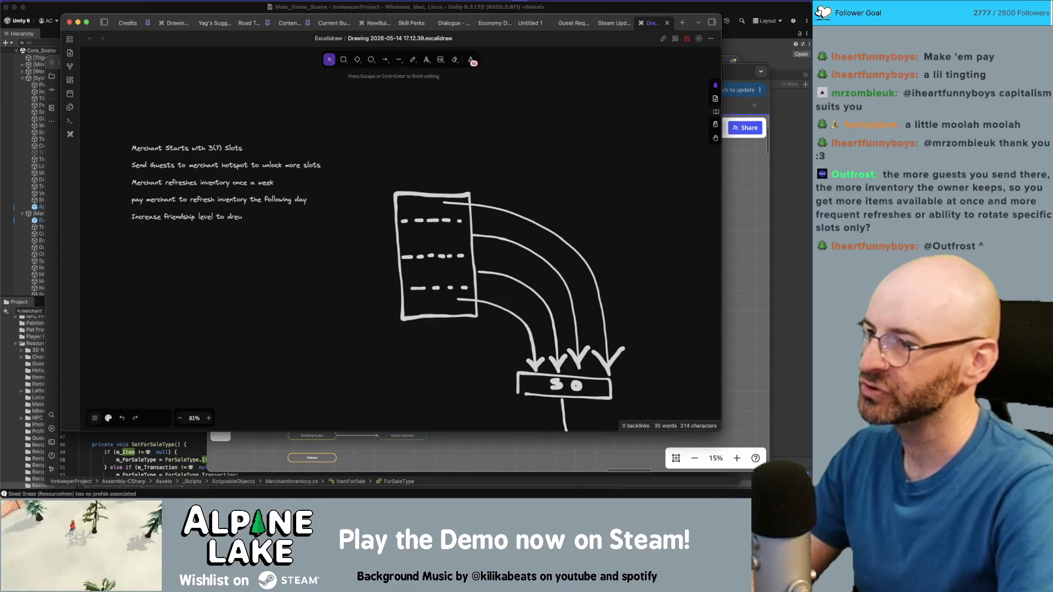
type("ce /")
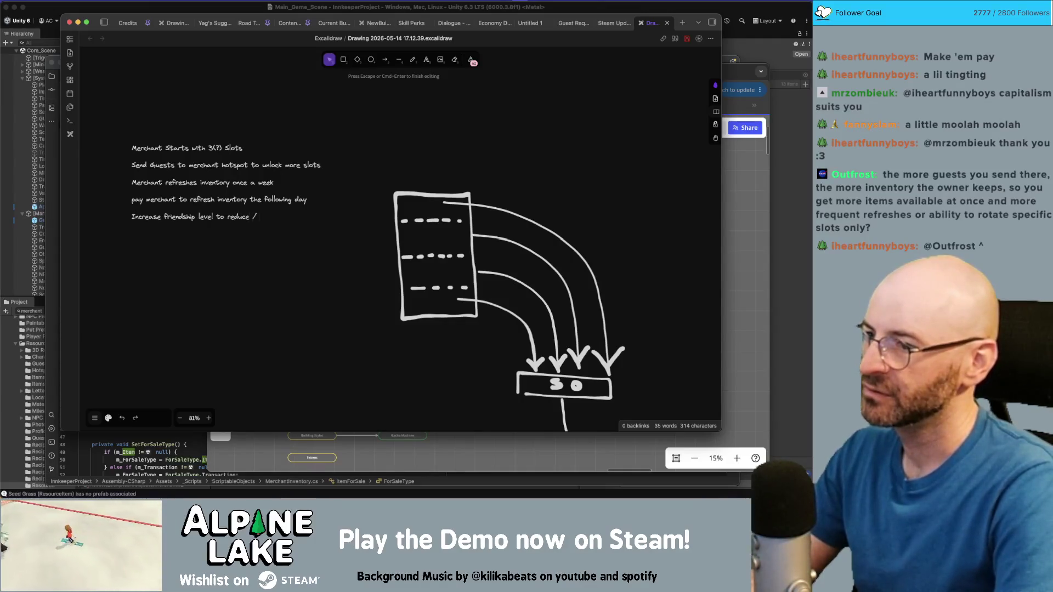
type(" eliminate ")
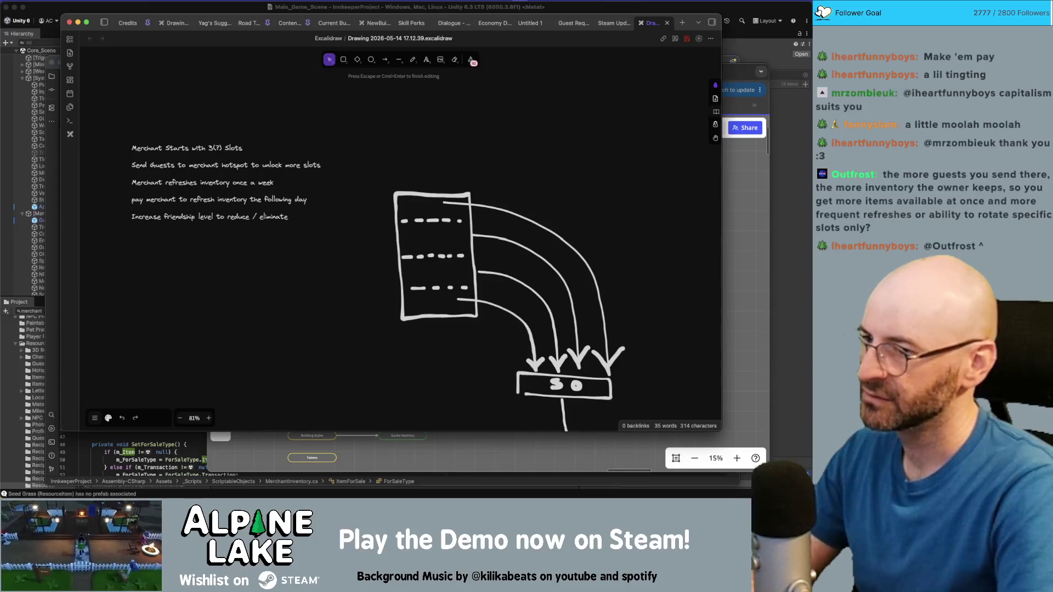
type("refresh cost")
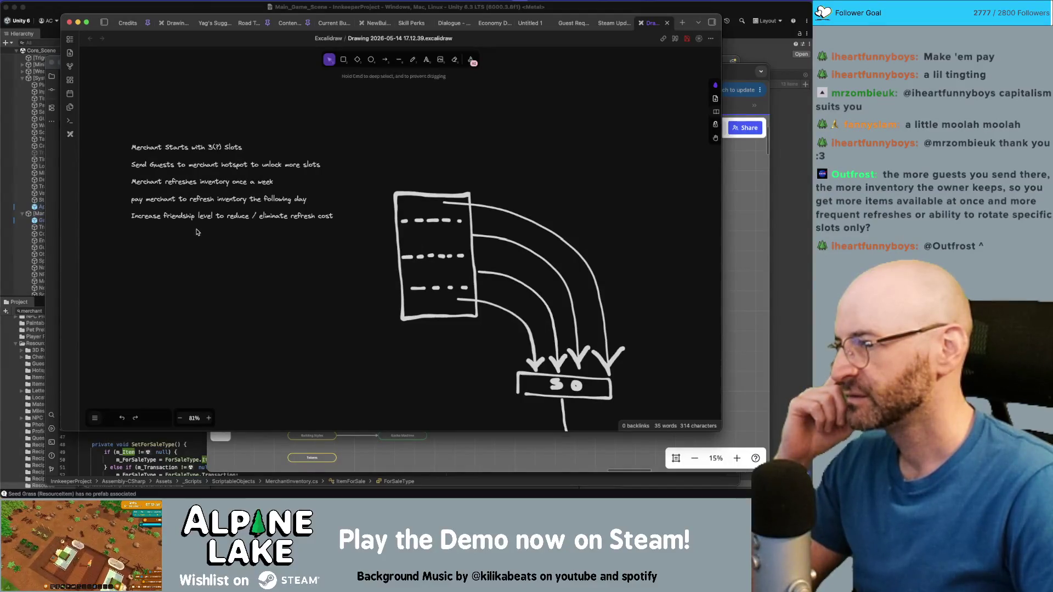
key("Escape")
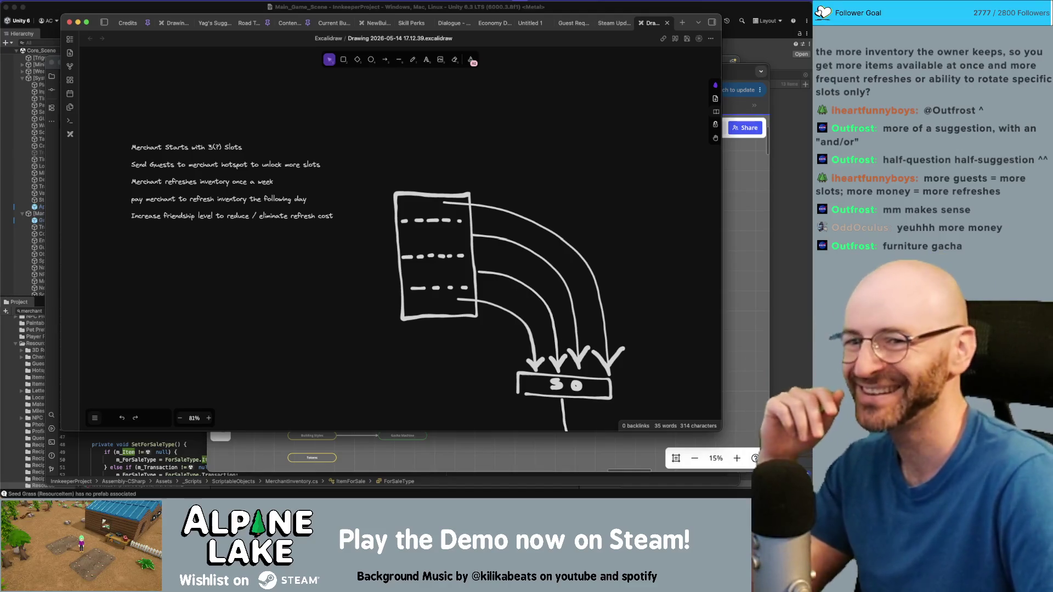
left_click(872, 325)
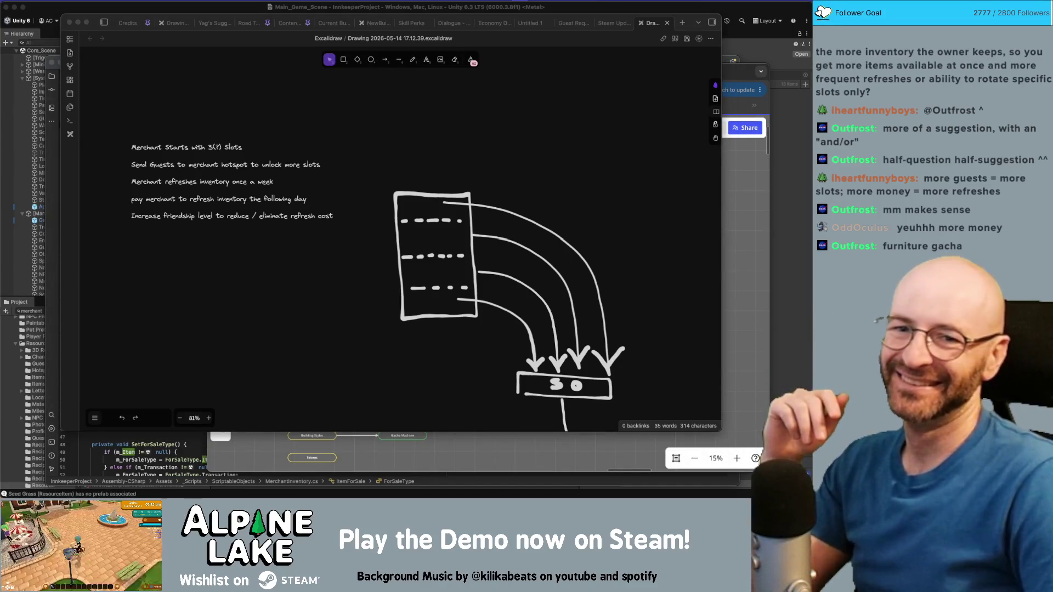